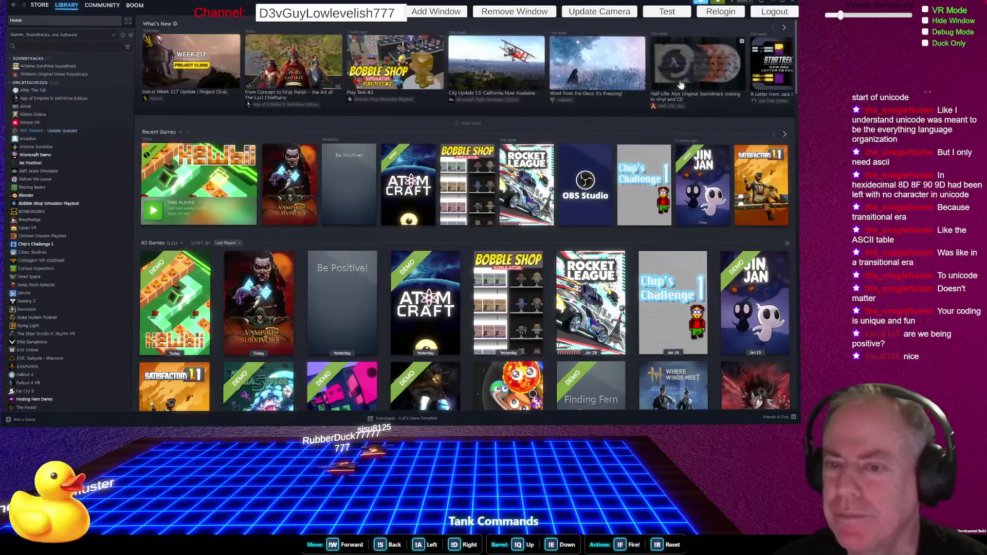
# Open the Be Positive! library page, then jump to the Steam Store front page.
pyautogui.click(355, 192)
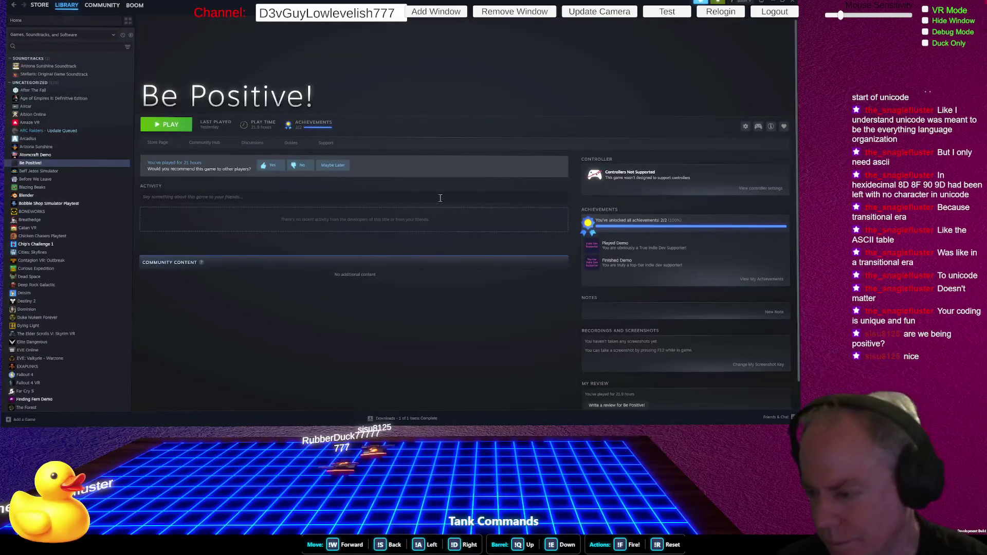
pyautogui.scroll(-2, 713, 270)
pyautogui.scroll(2, 704, 255)
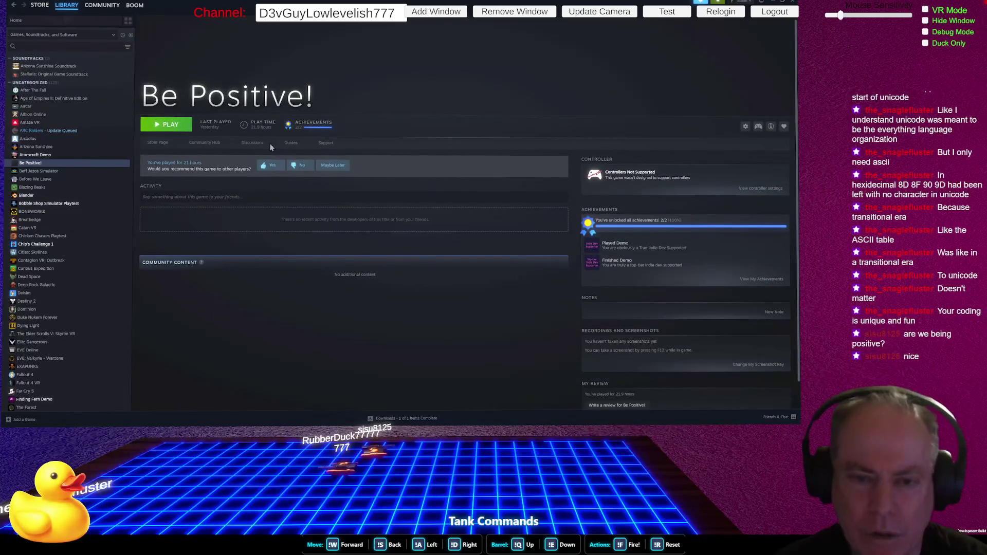
pyautogui.click(159, 142)
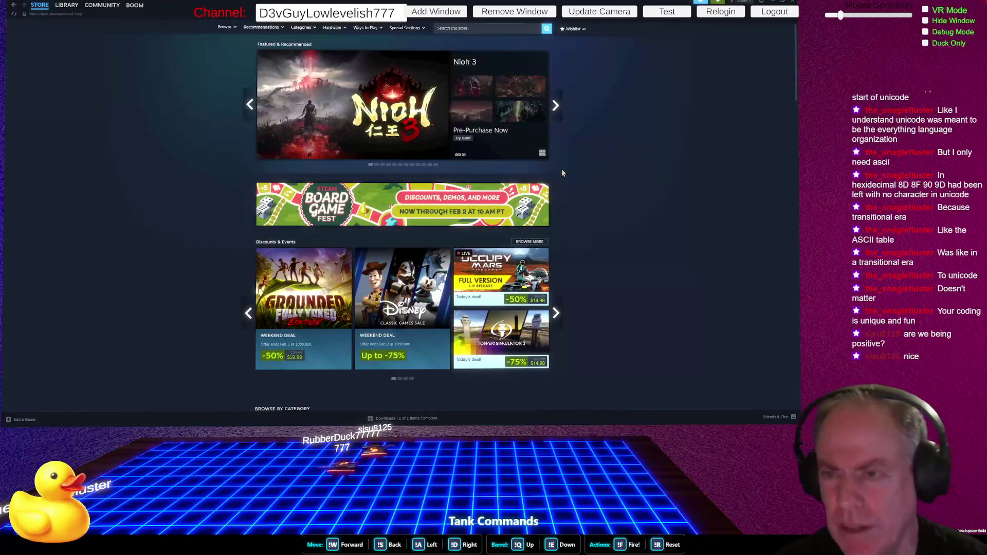
pyautogui.moveTo(352, 105)
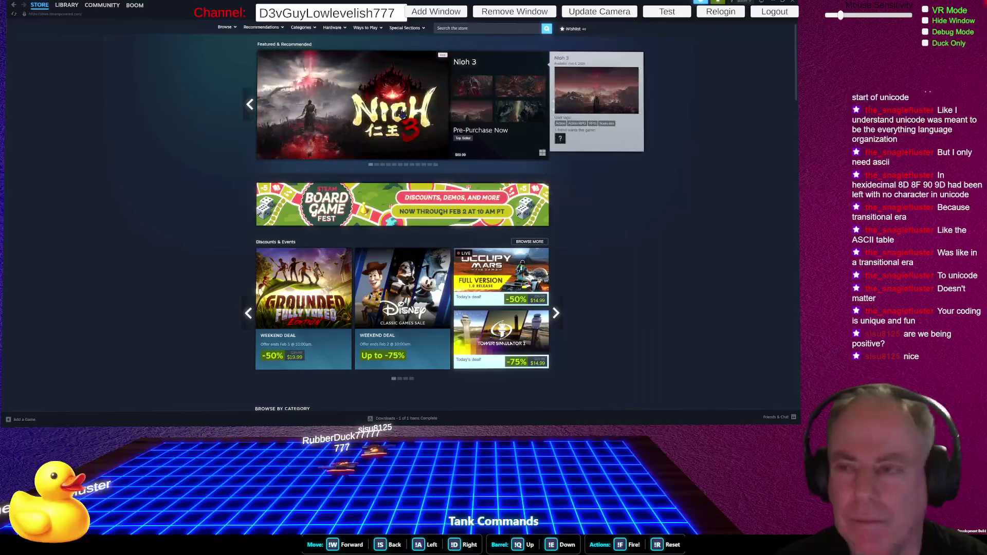
pyautogui.moveTo(402, 114)
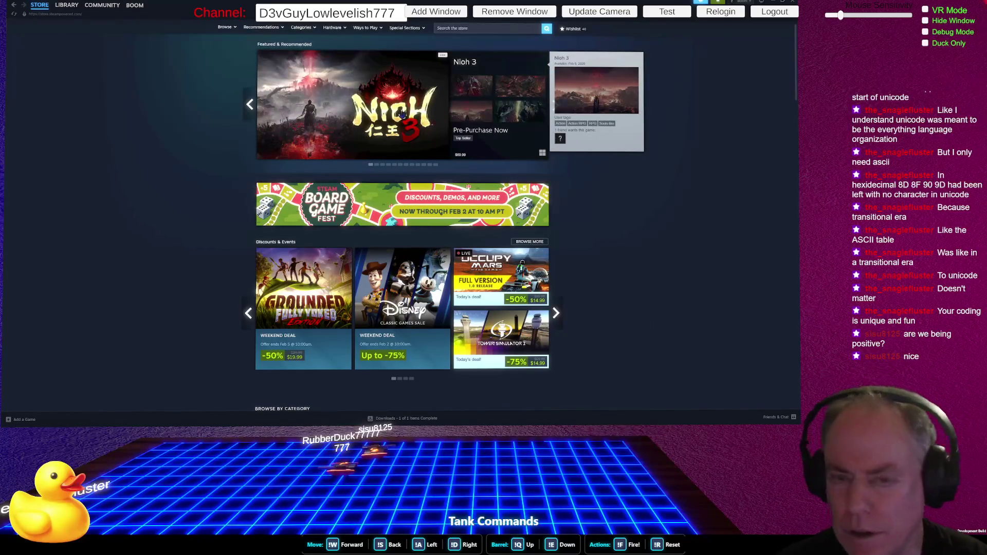
# Step through Steam's history past Kewbii Demo and Vampire Survivors back to the Store front page.
pyautogui.click(12, 7)
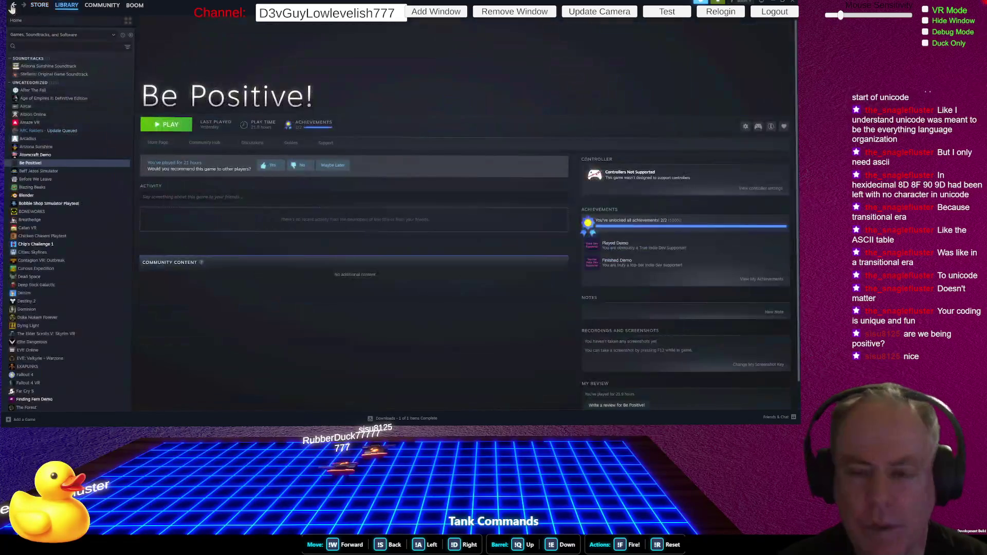
pyautogui.click(13, 8)
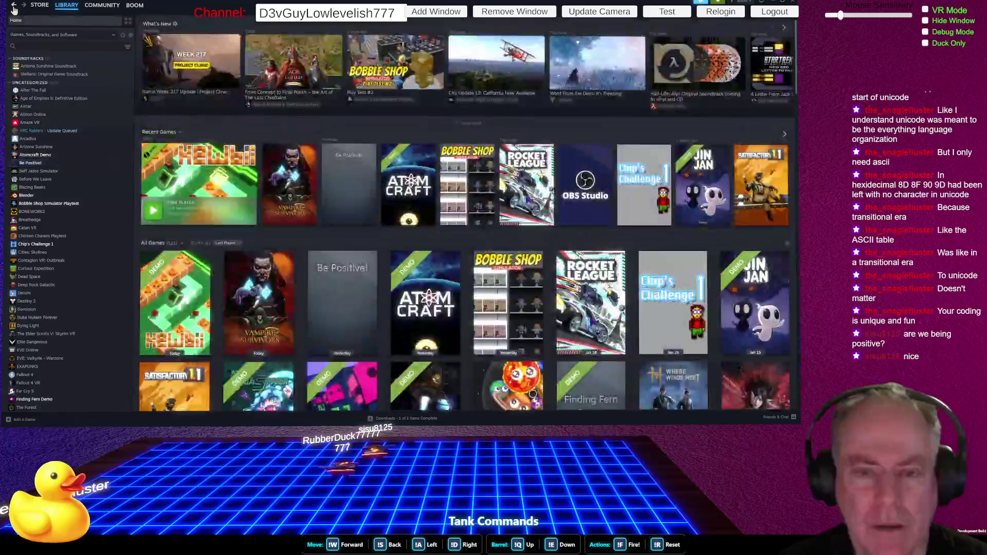
pyautogui.click(14, 9)
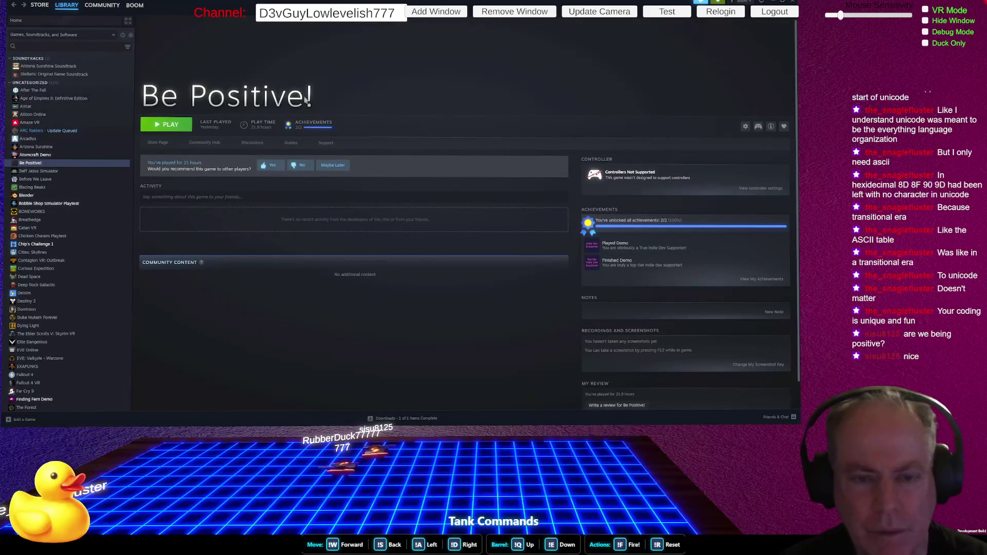
pyautogui.click(15, 5)
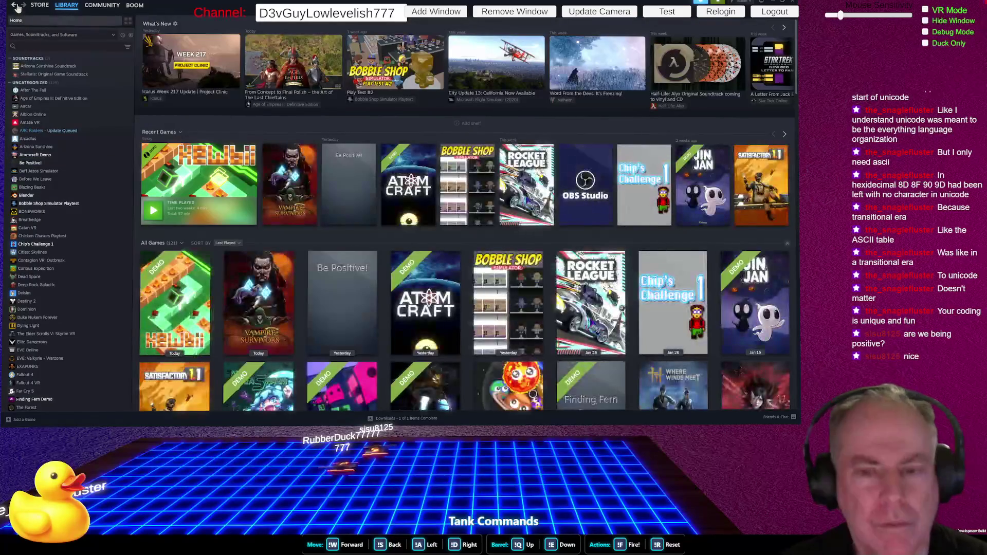
pyautogui.click(15, 6)
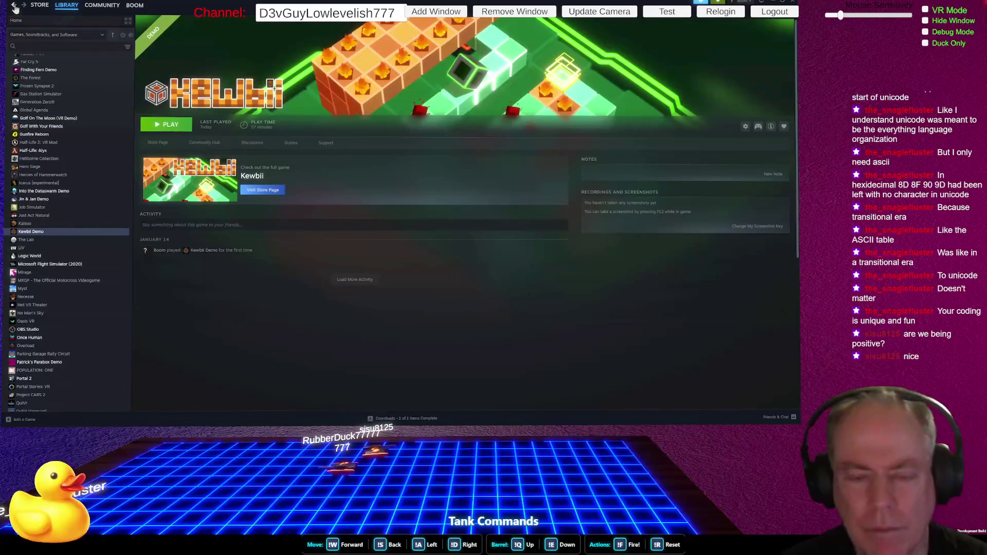
pyautogui.click(14, 6)
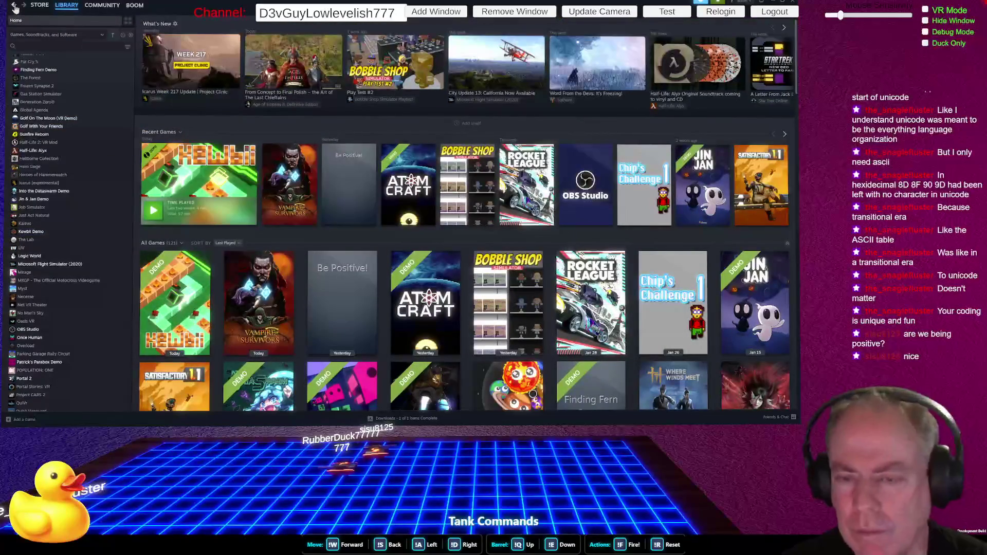
pyautogui.click(14, 6)
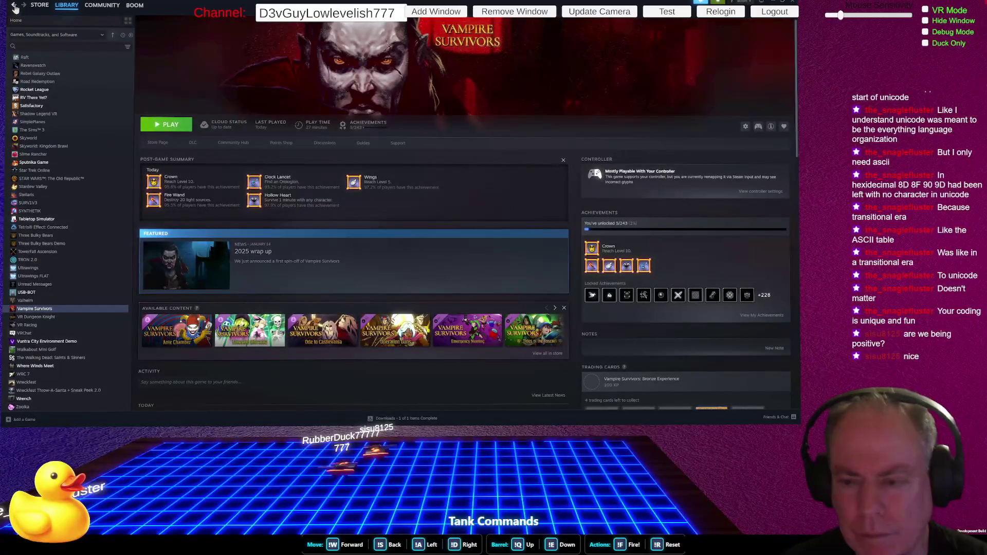
pyautogui.click(14, 7)
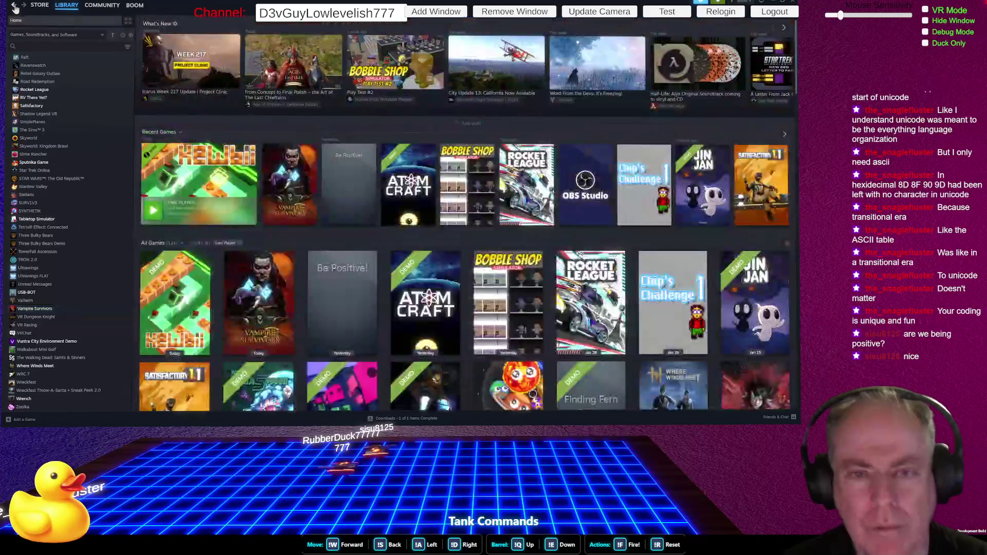
pyautogui.click(15, 7)
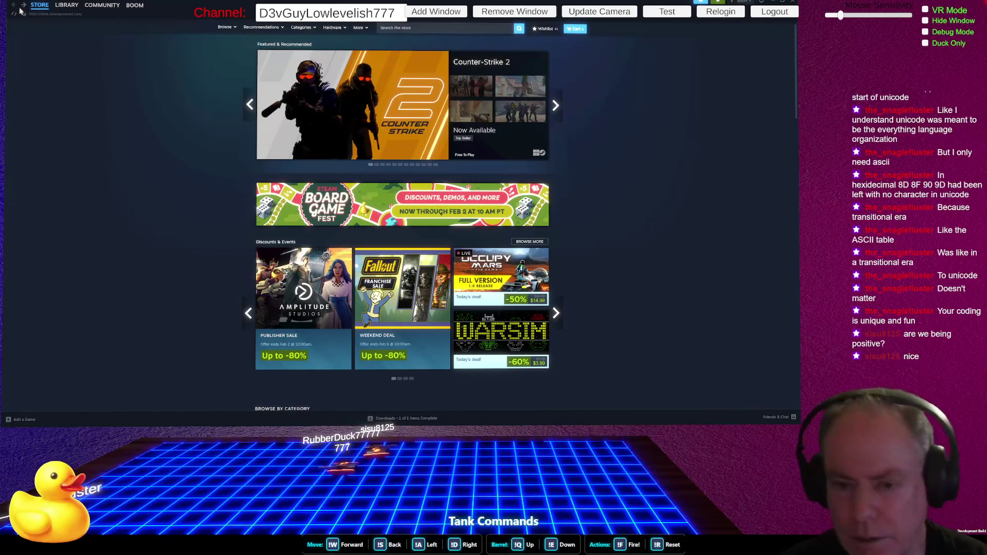
pyautogui.hotkey('alt', 'Tab')
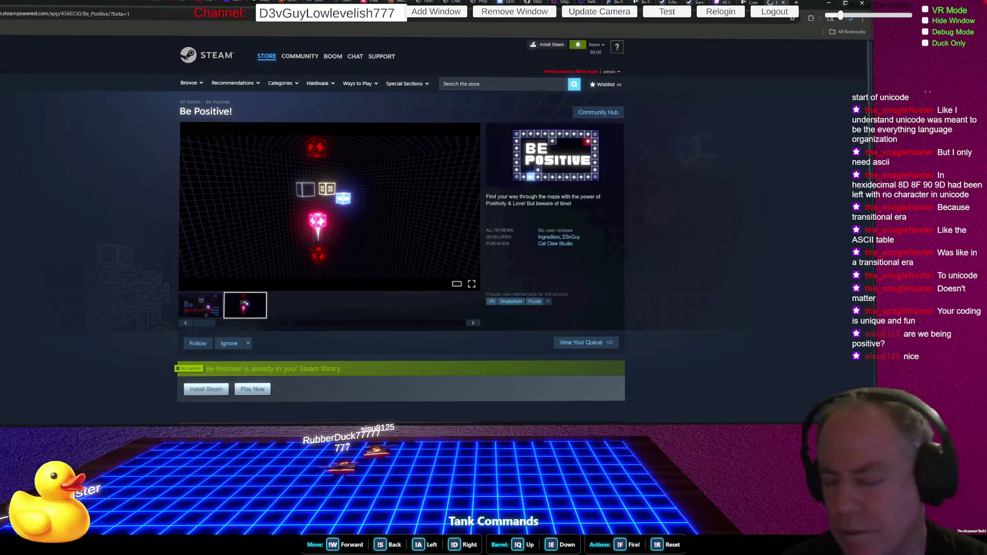
# Reload the browser's Be Positive! store page so its tags include Strategy and 3D.
pyautogui.press('F5')
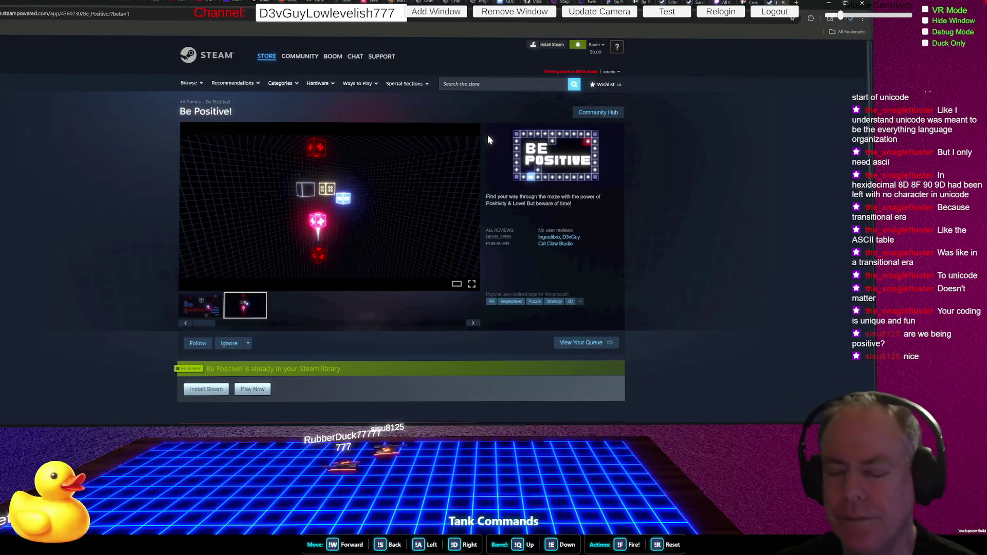
pyautogui.hotkey('alt', 'Tab')
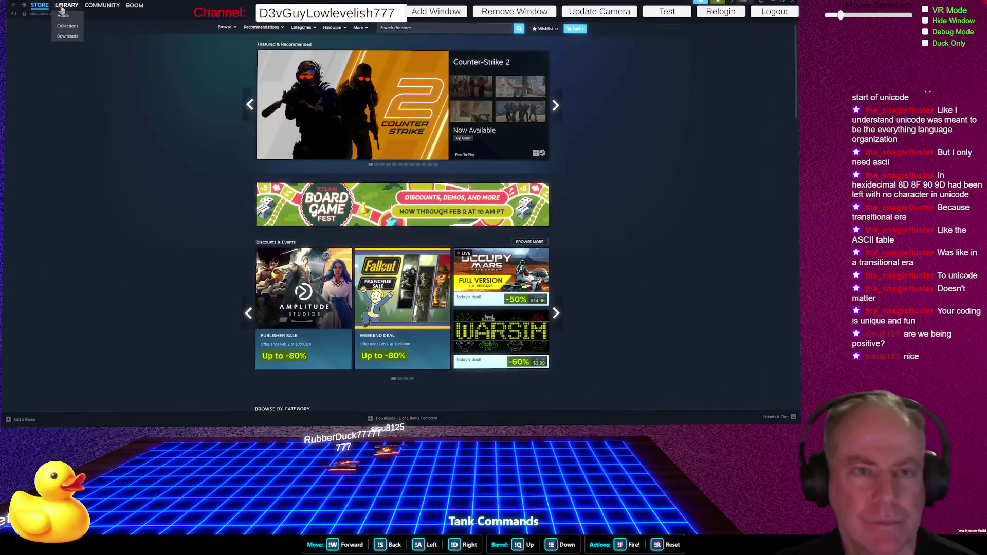
# Show Steam's Library Home with the What's New, Recent Games and All Games shelves.
pyautogui.click(62, 8)
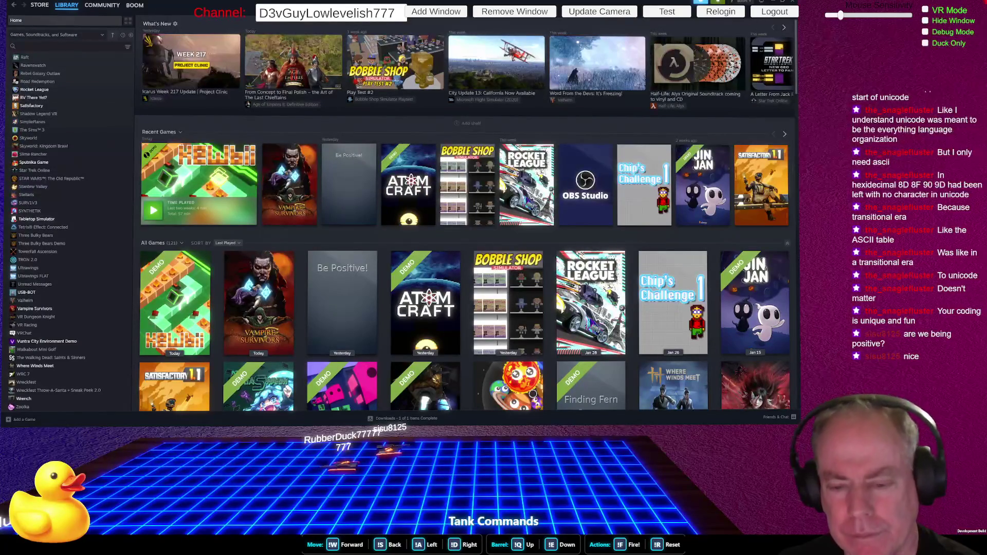
pyautogui.moveTo(591, 304)
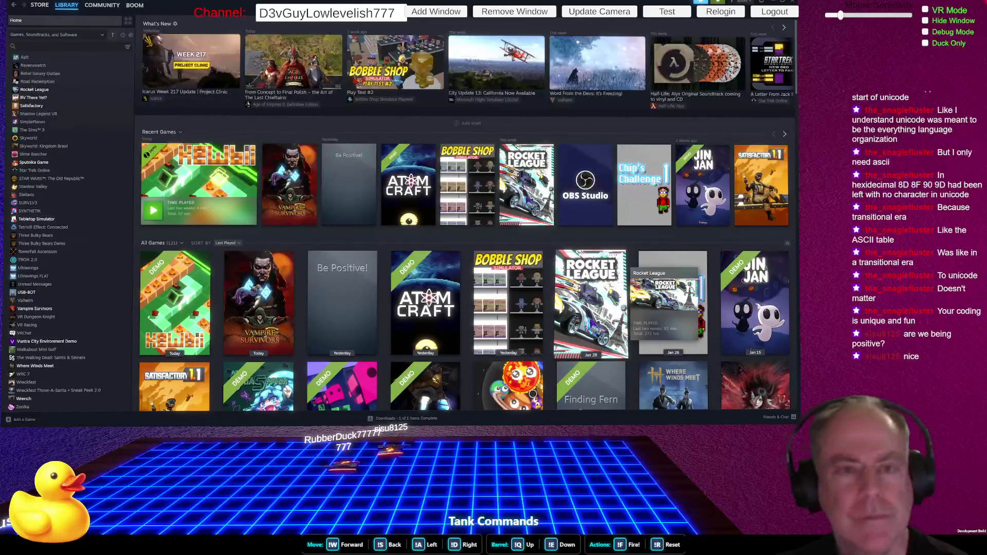
pyautogui.hotkey('alt', 'Tab')
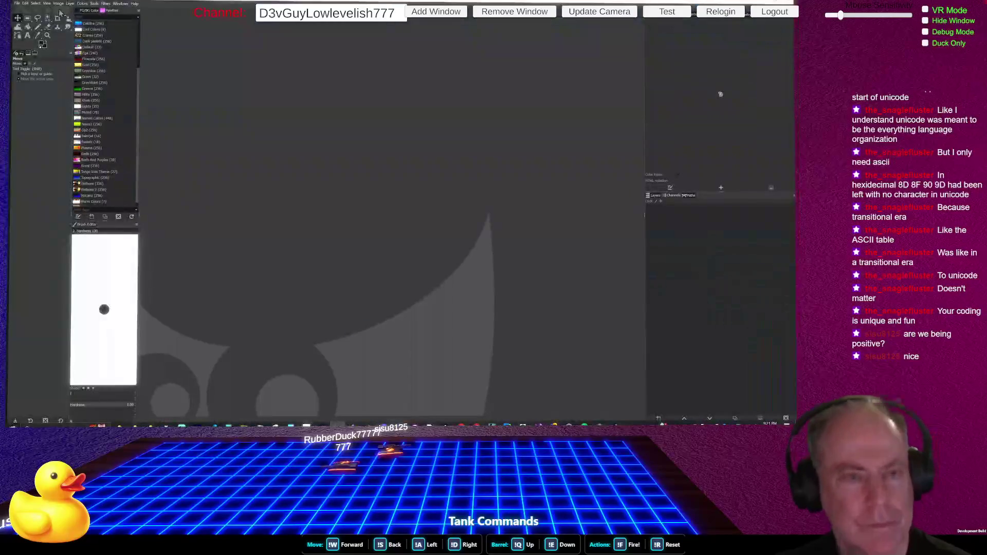
# Open the Be Positive title-screen screenshot from GIMP's recent files.
pyautogui.click(25, 3)
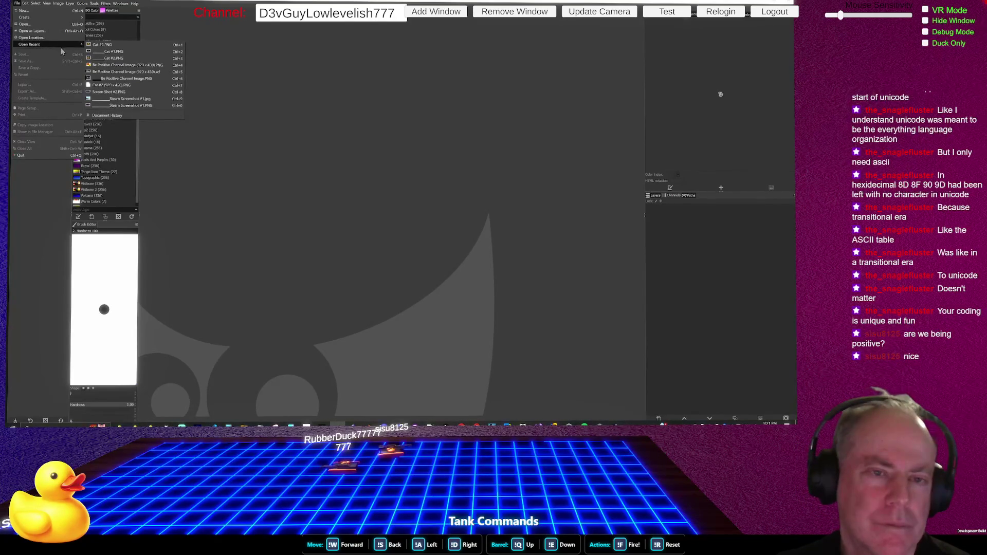
pyautogui.moveTo(30, 44)
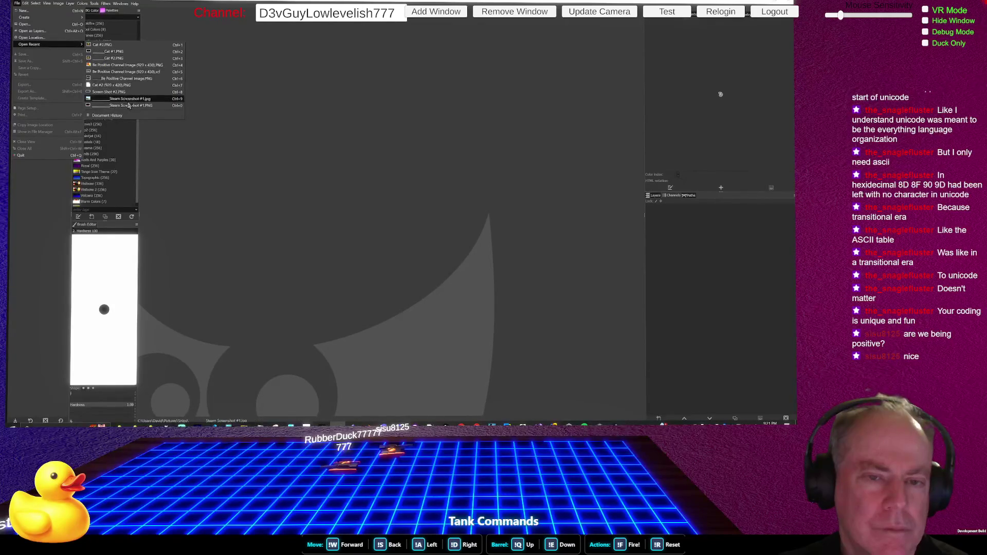
pyautogui.click(153, 51)
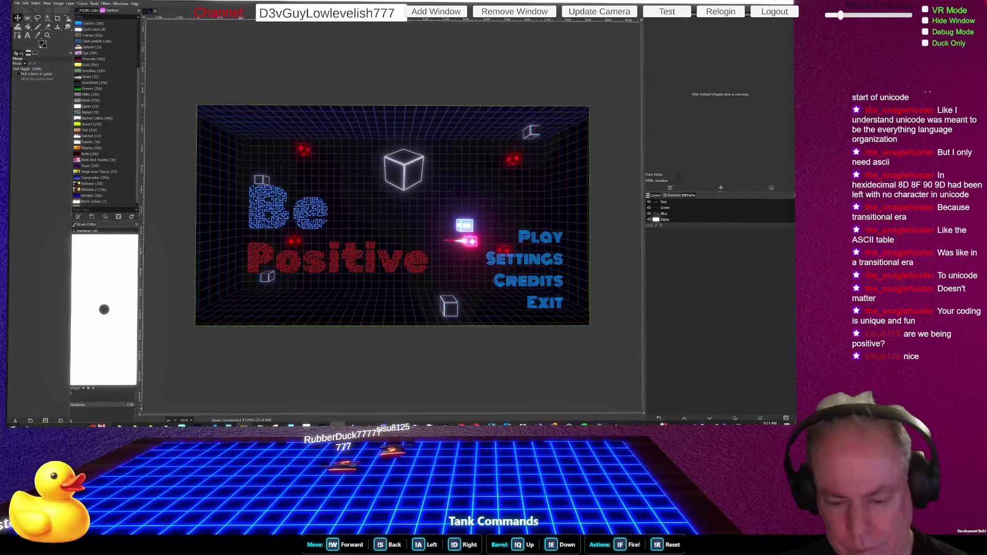
pyautogui.press('super+e')
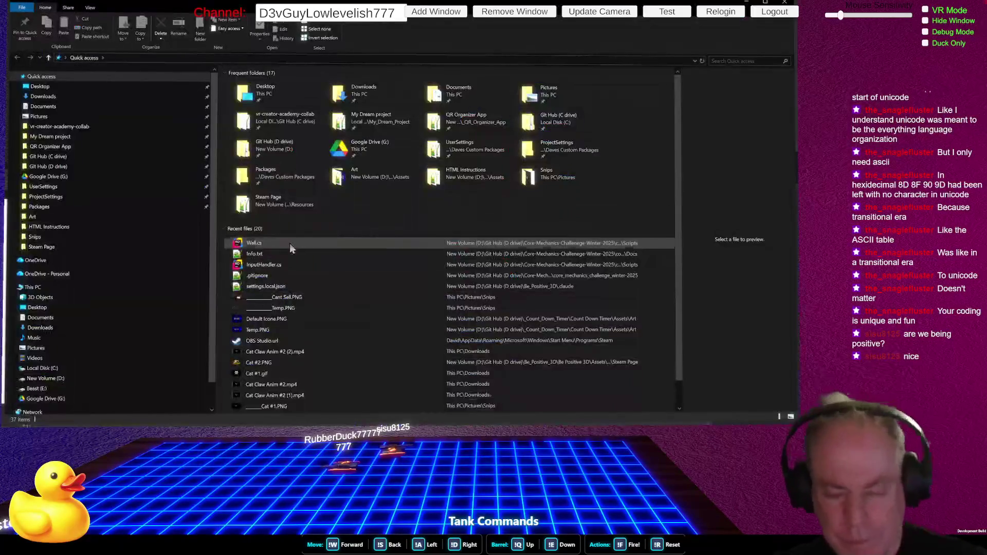
# Browse from Google Drive and the Git Hub drive into the Be_Positive_3D project's Assets folder.
pyautogui.click(74, 176)
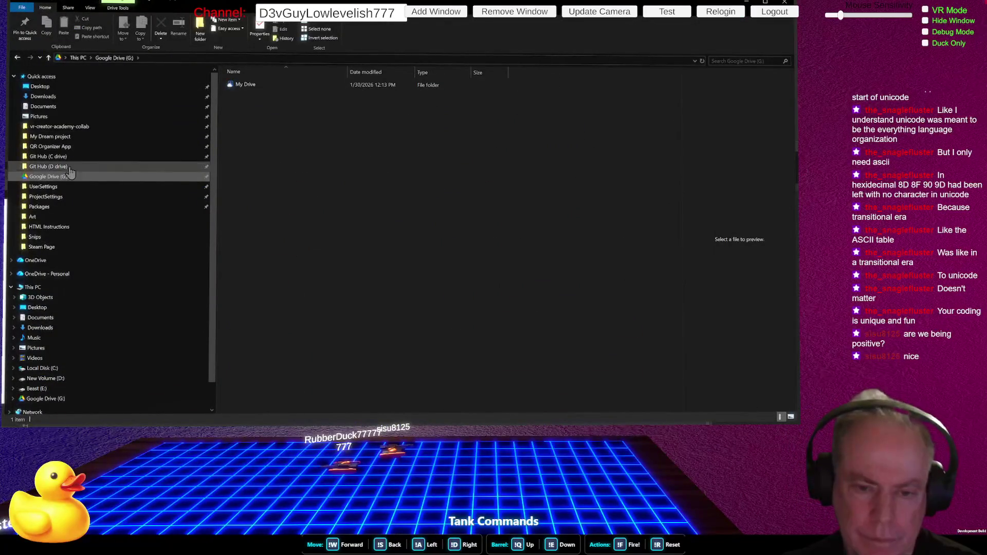
pyautogui.click(69, 166)
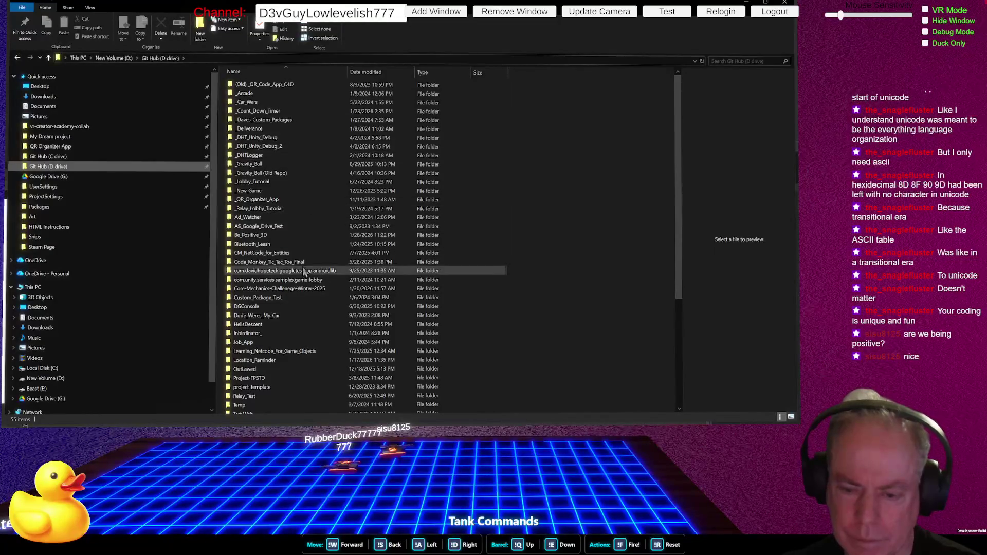
pyautogui.click(279, 243)
pyautogui.doubleClick(266, 235)
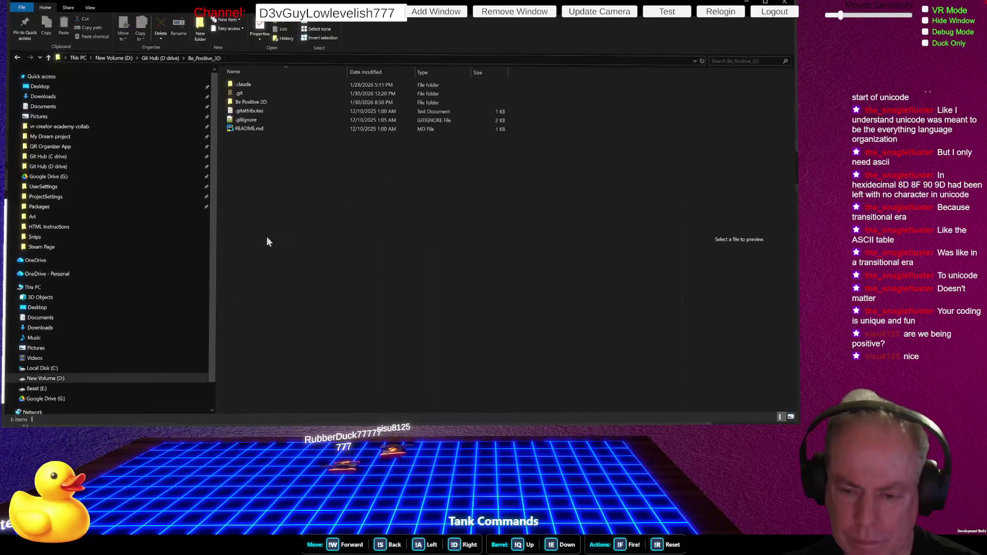
pyautogui.click(254, 103)
pyautogui.doubleClick(254, 102)
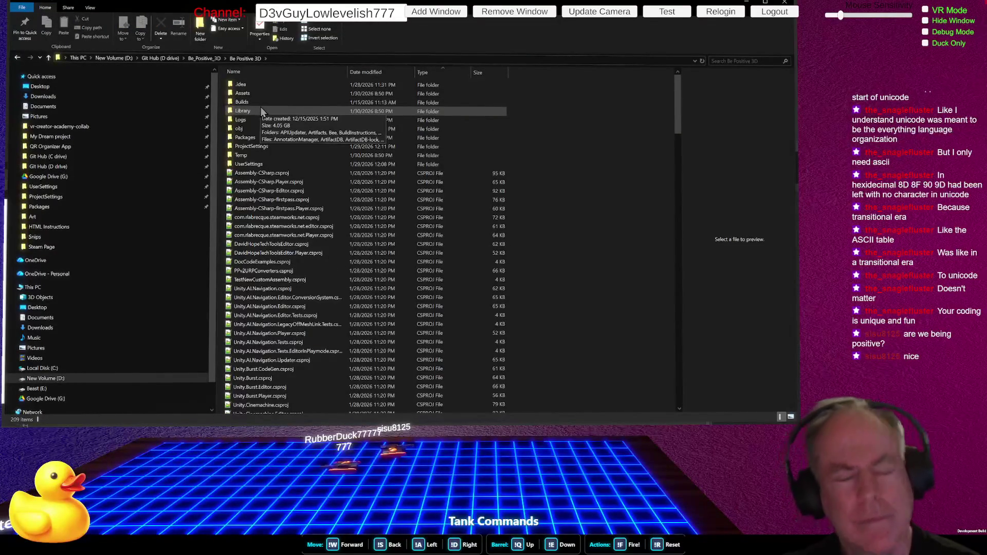
pyautogui.doubleClick(256, 94)
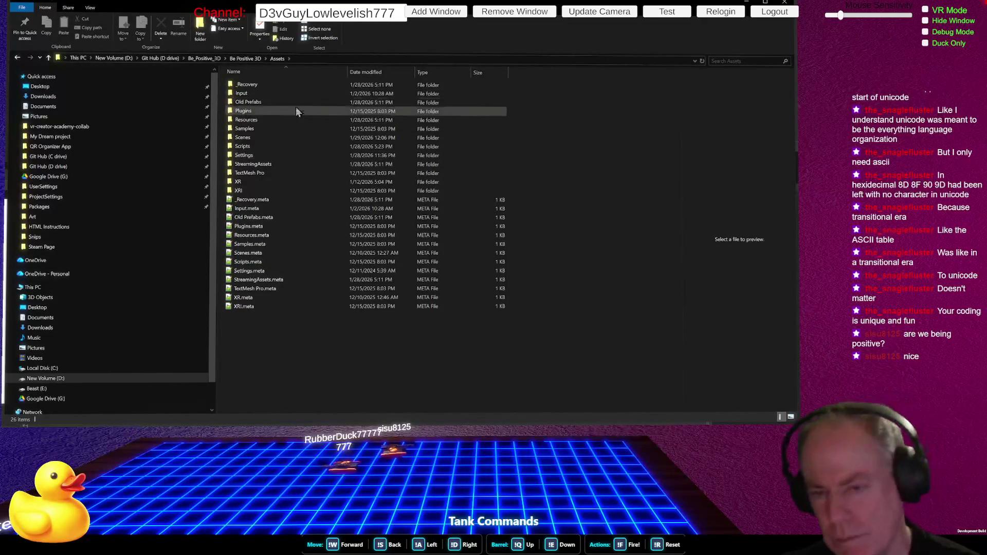
# Go into Resources > Steam Page and select Be Positive Channel Image.PNG.
pyautogui.doubleClick(268, 120)
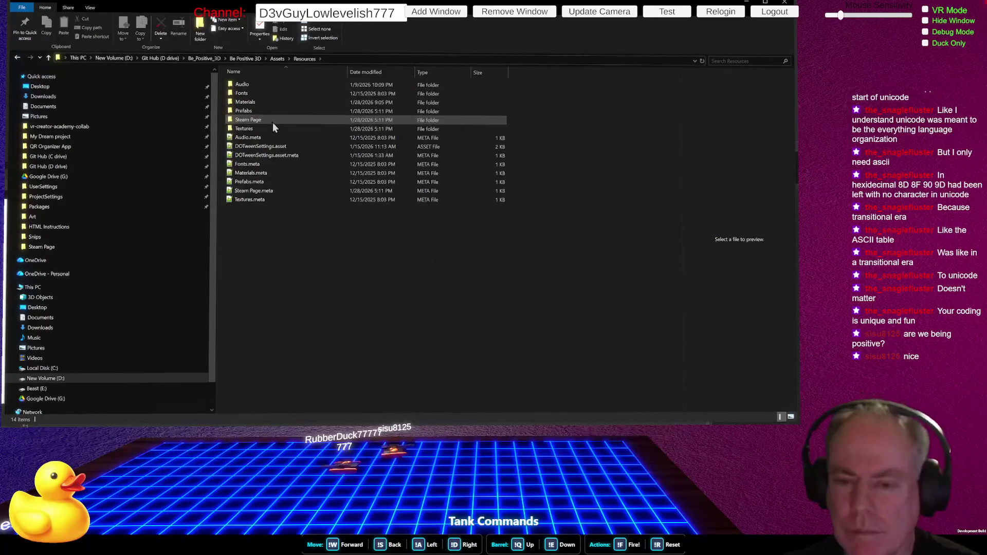
pyautogui.doubleClick(265, 119)
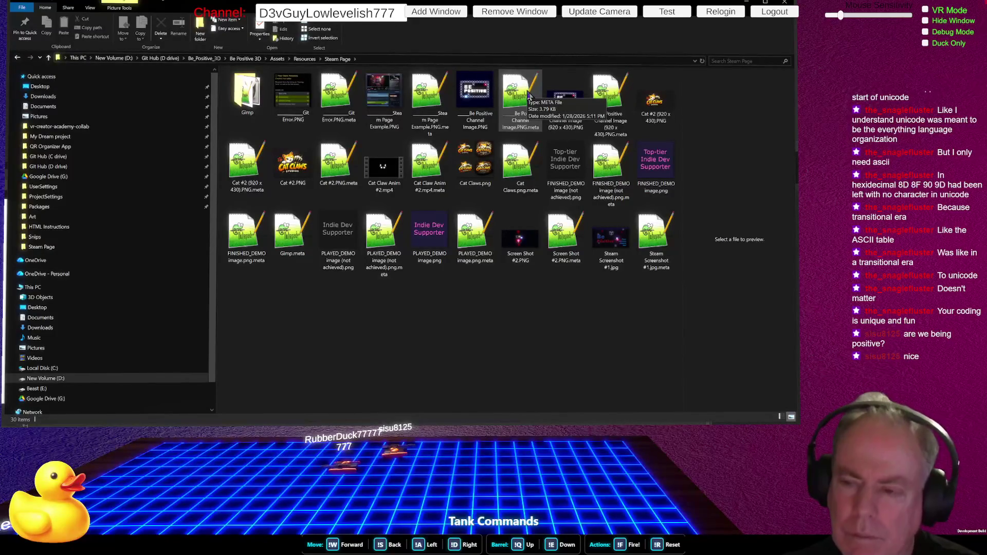
pyautogui.click(482, 89)
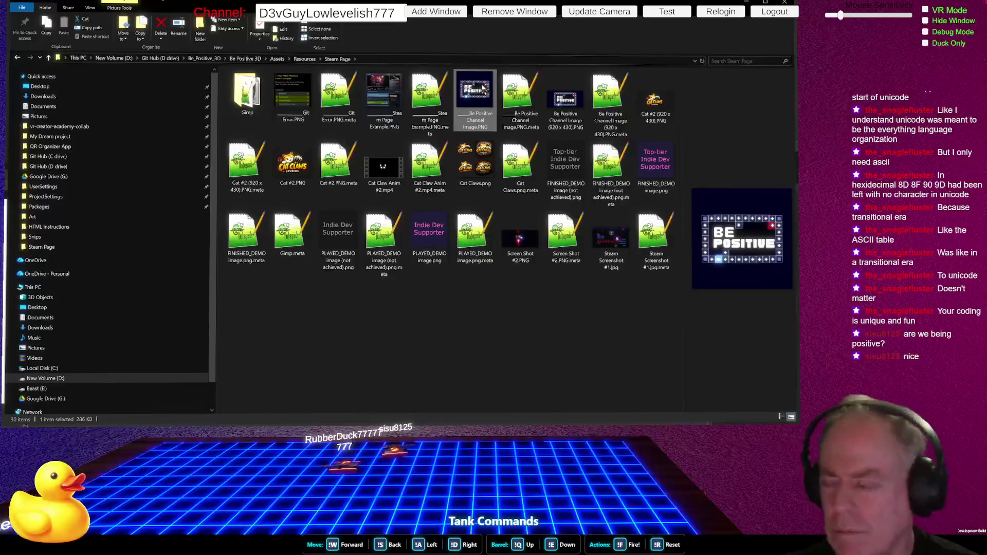
pyautogui.hotkey('alt', 'Tab')
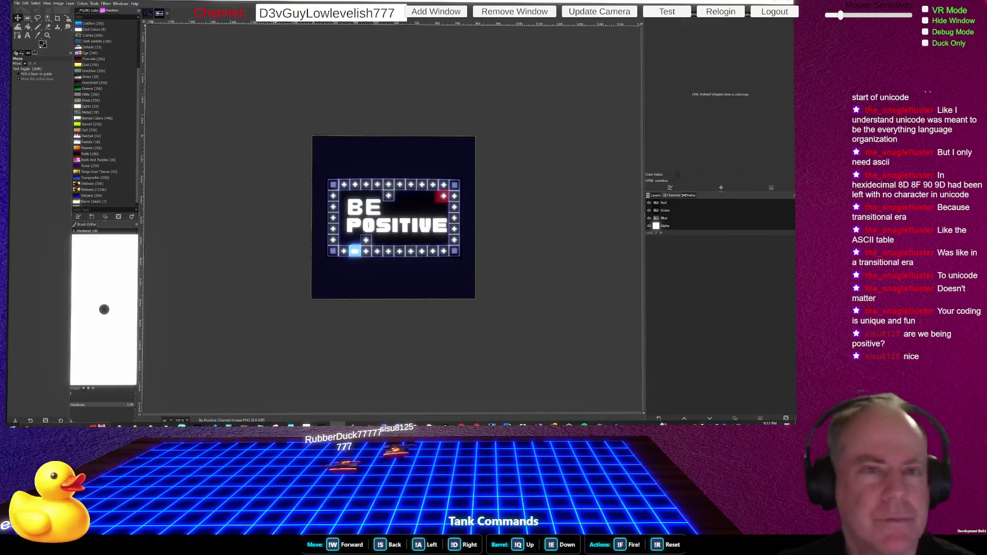
# Look through the Image menu's sizing options for the opened Be Positive Channel Image.
pyautogui.click(58, 4)
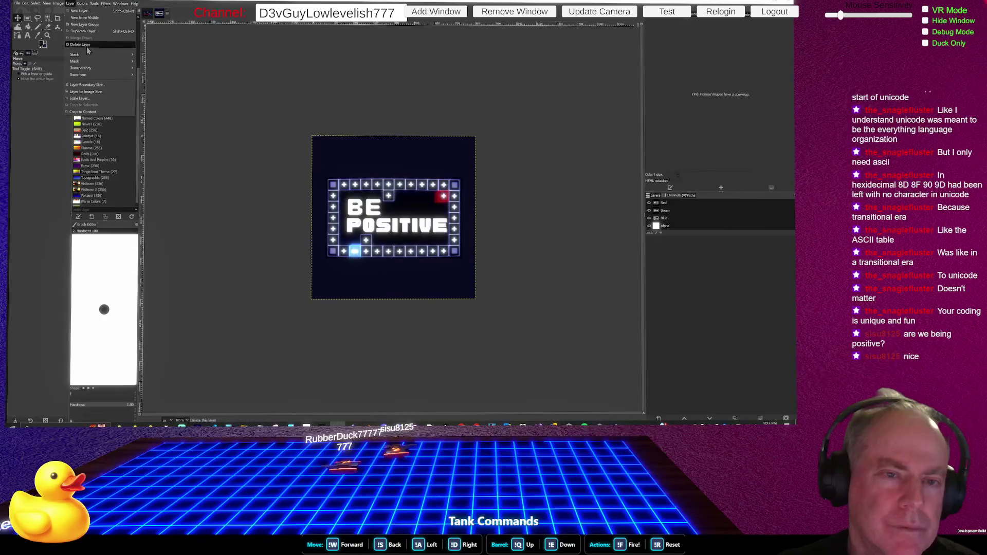
pyautogui.click(55, 6)
pyautogui.click(57, 4)
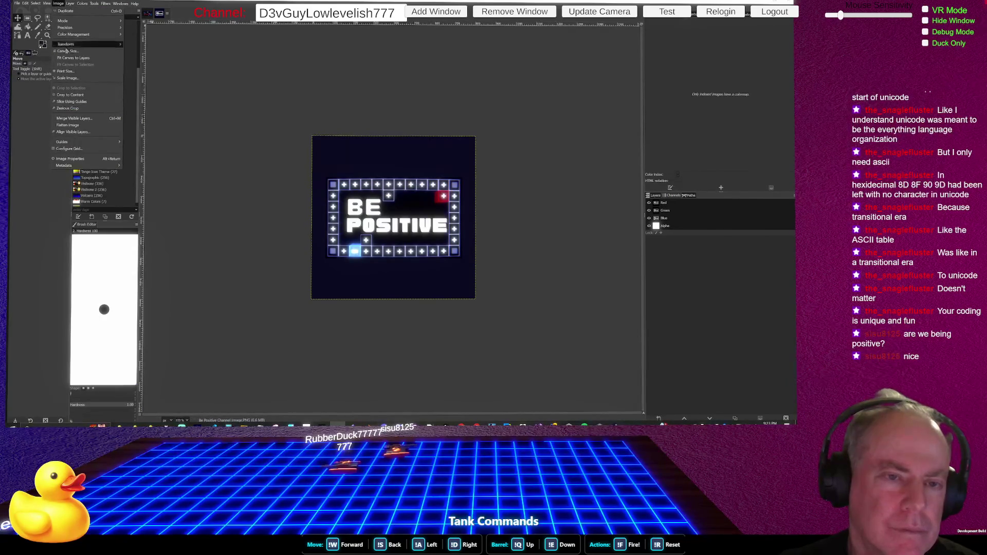
pyautogui.press('Escape')
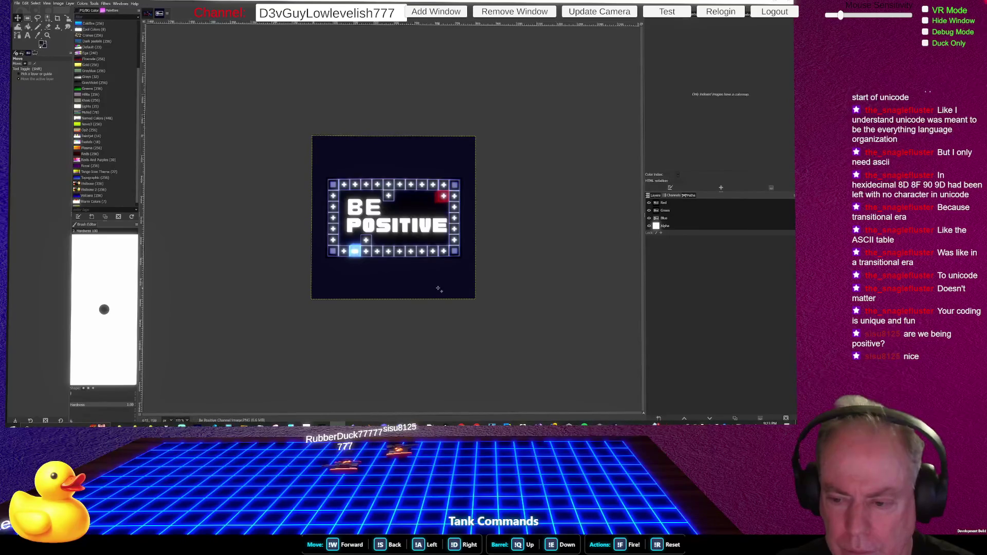
pyautogui.click(57, 3)
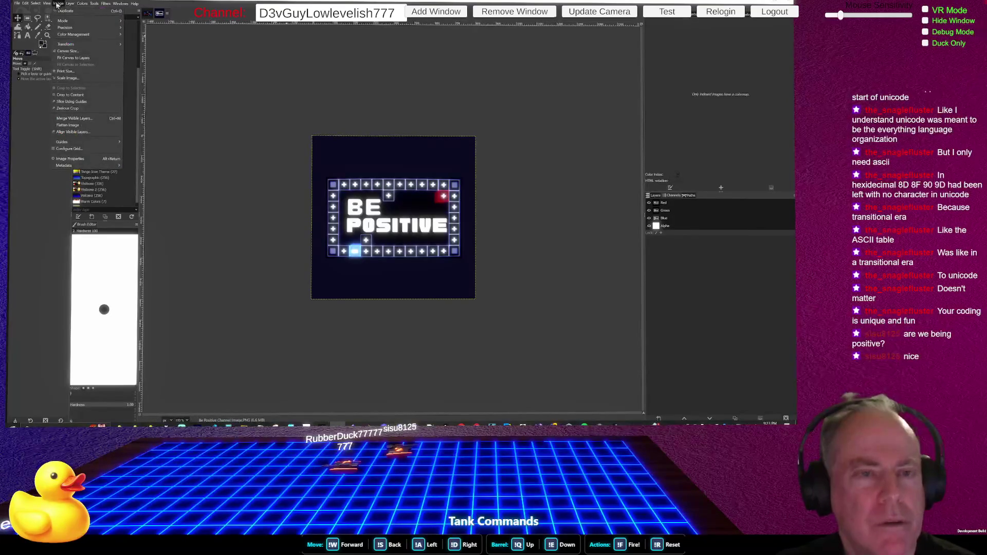
# Shrink the Be Positive image with Image > Scale Image.
pyautogui.click(94, 77)
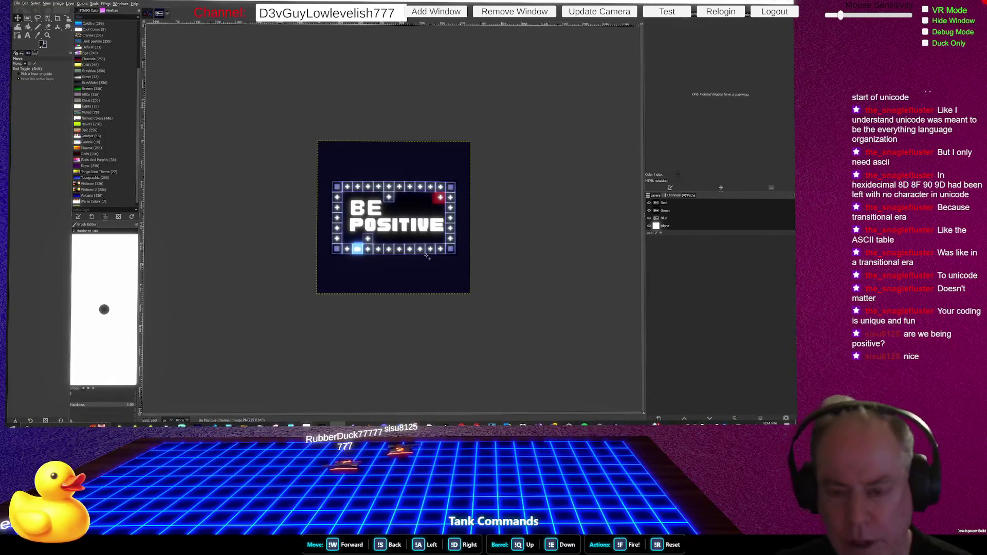
pyautogui.click(87, 4)
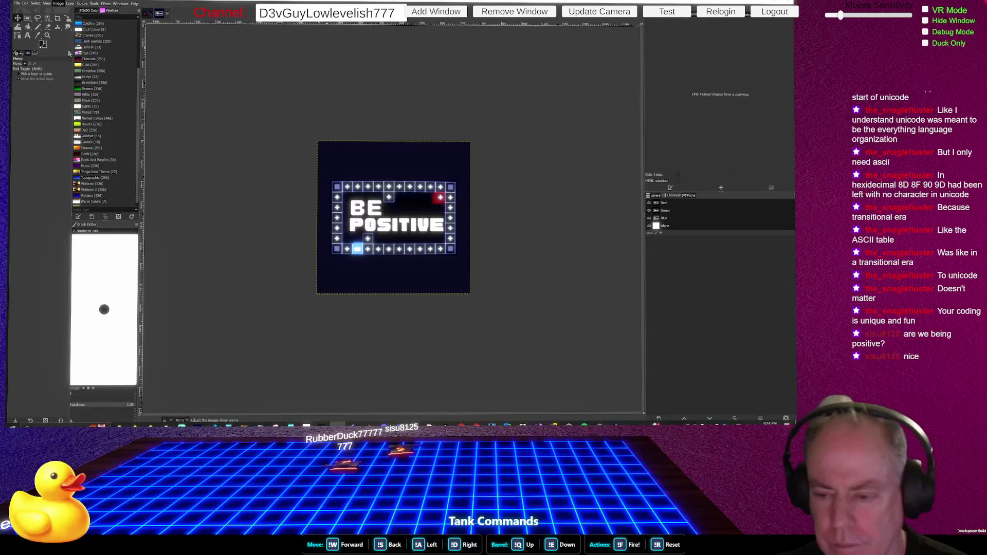
# Apply the taller canvas size and drag the artwork to centre it vertically.
pyautogui.press('Return')
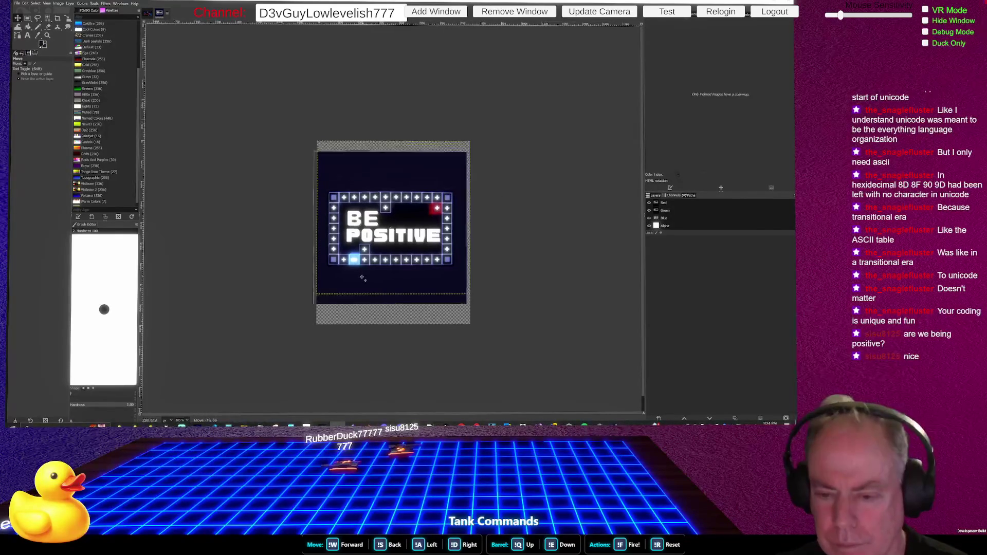
pyautogui.moveTo(366, 267)
pyautogui.mouseDown()
pyautogui.moveTo(352, 264)
pyautogui.moveTo(364, 279)
pyautogui.mouseUp()
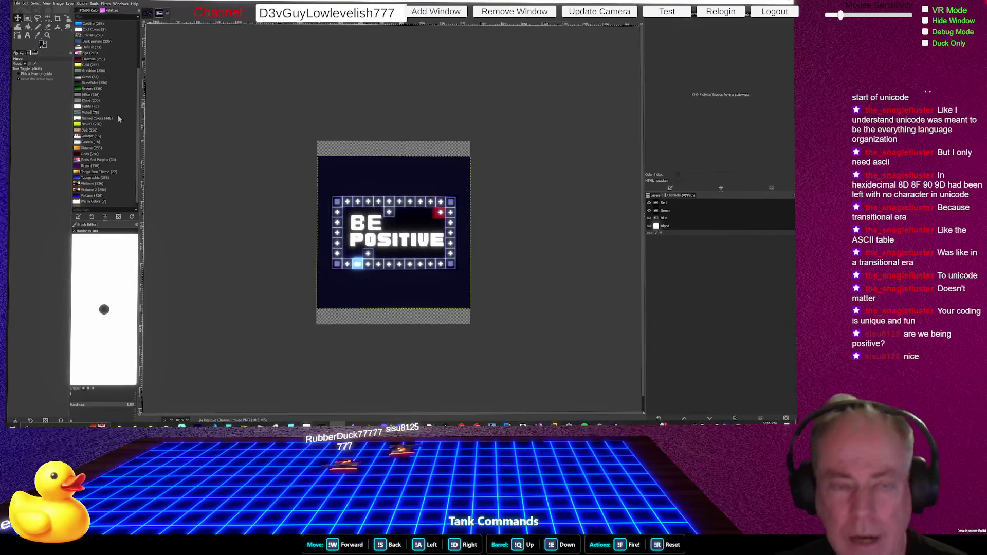
pyautogui.click(70, 4)
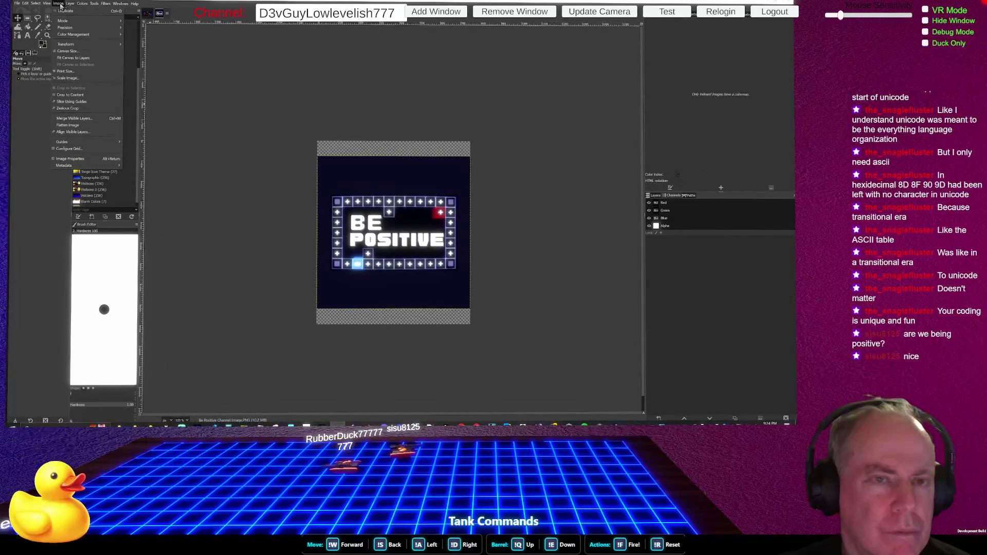
pyautogui.hotkey('alt', 'Tab')
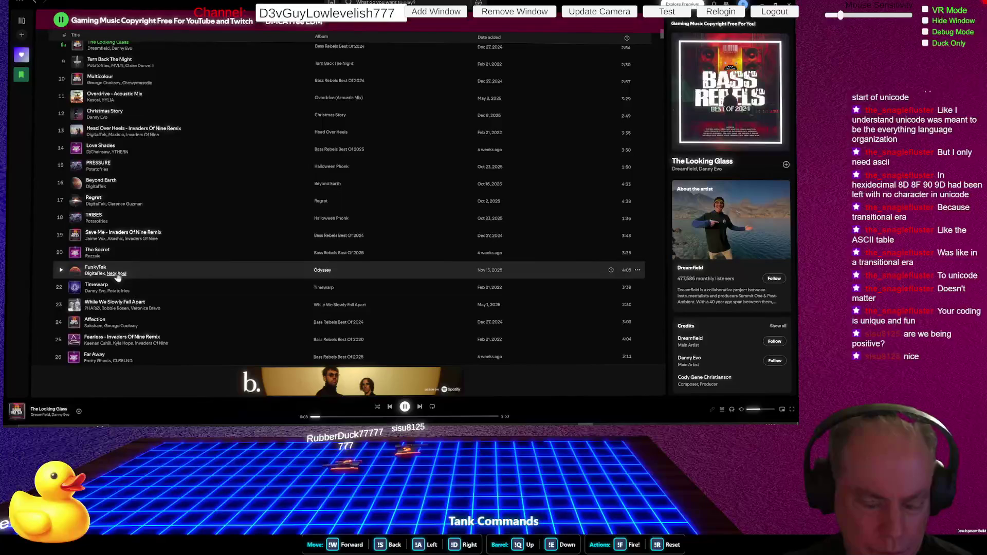
# Play Affection, then Fearless - Invaders Of Nine Remix, and return to the DMCA free results.
pyautogui.click(60, 322)
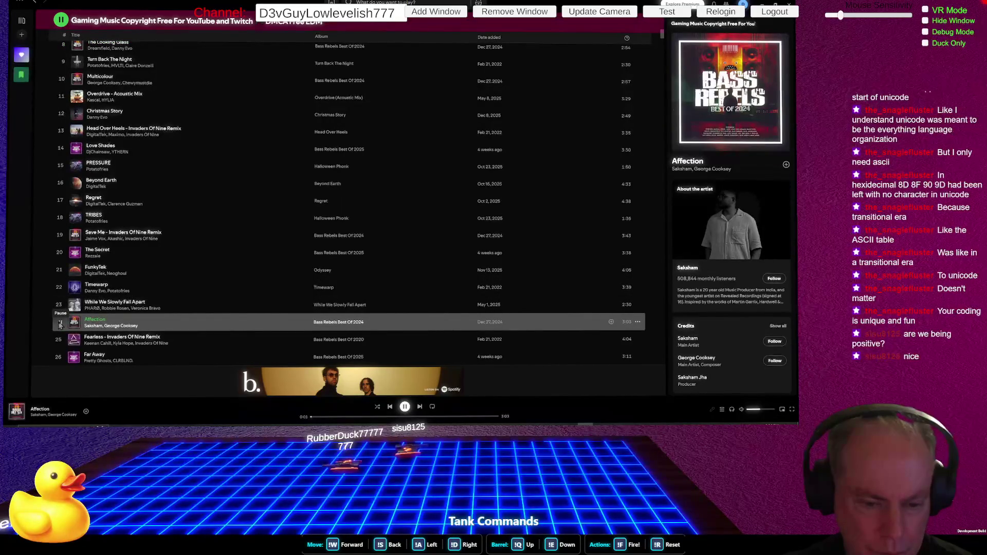
pyautogui.click(60, 340)
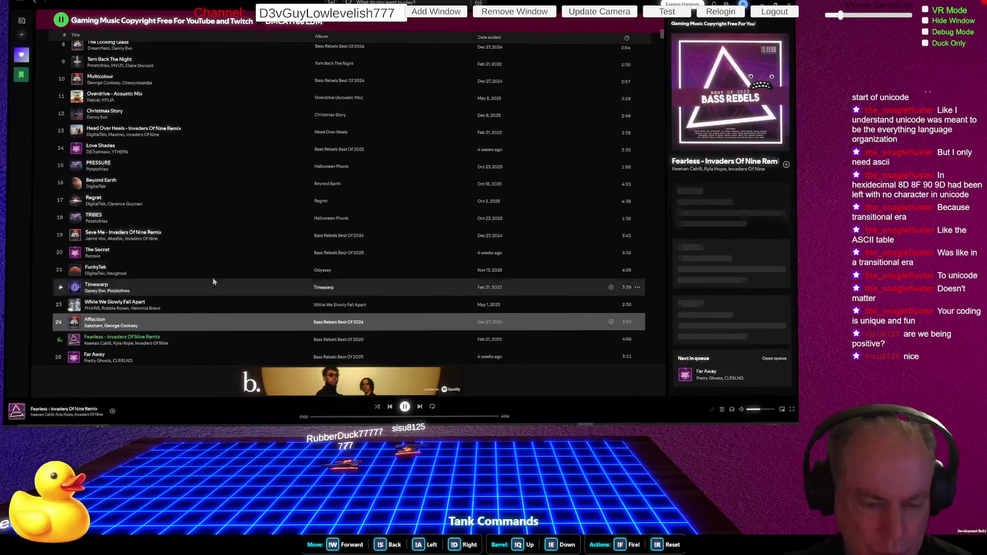
pyautogui.scroll(-4, 187, 239)
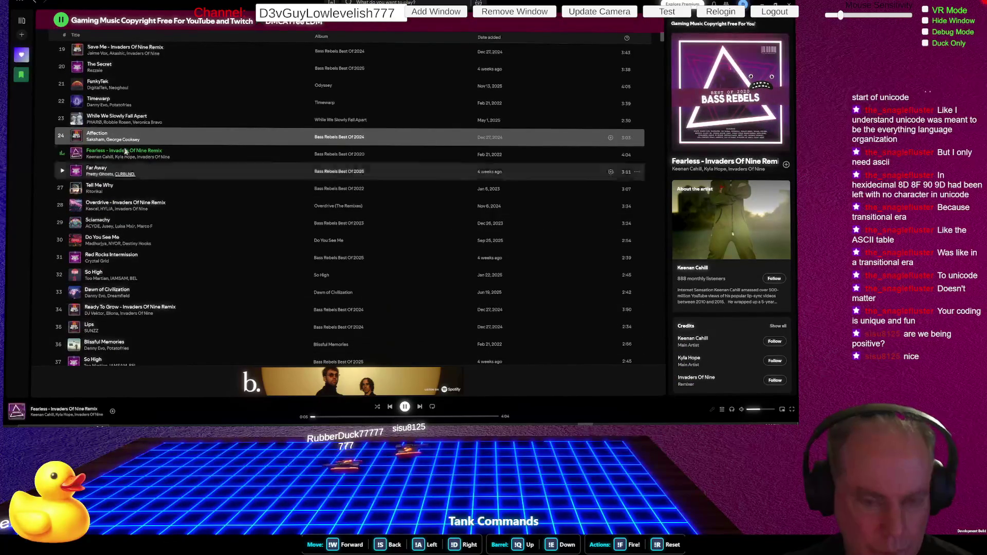
pyautogui.hotkey('alt', 'Left')
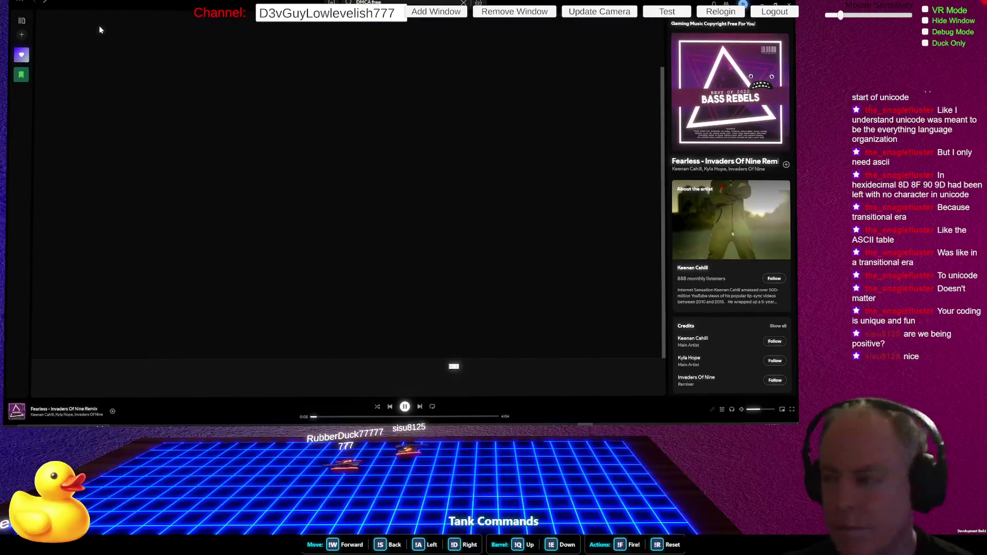
pyautogui.moveTo(381, 108)
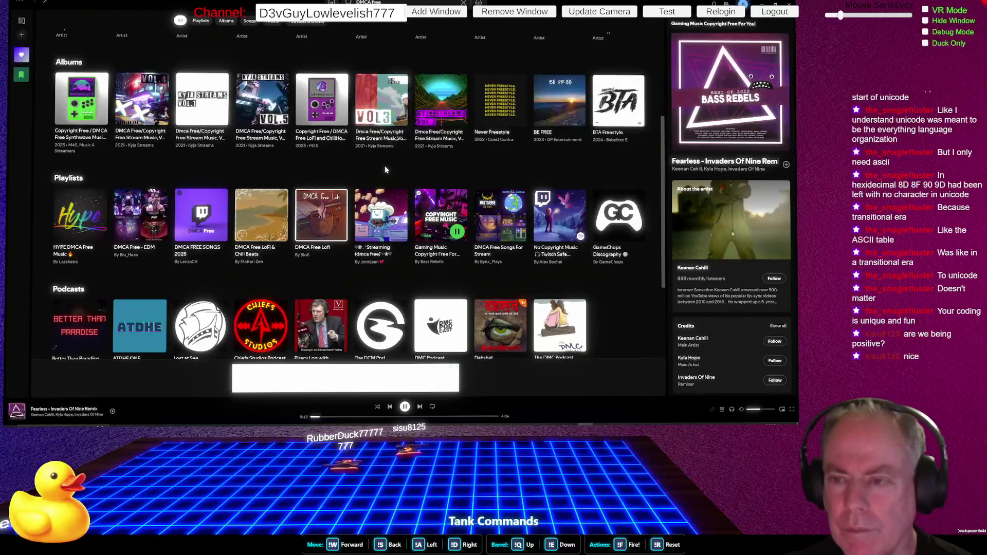
# Open the Vol. 2 album, play Post, 21, Ooh and Boom, then return to the results.
pyautogui.click(443, 97)
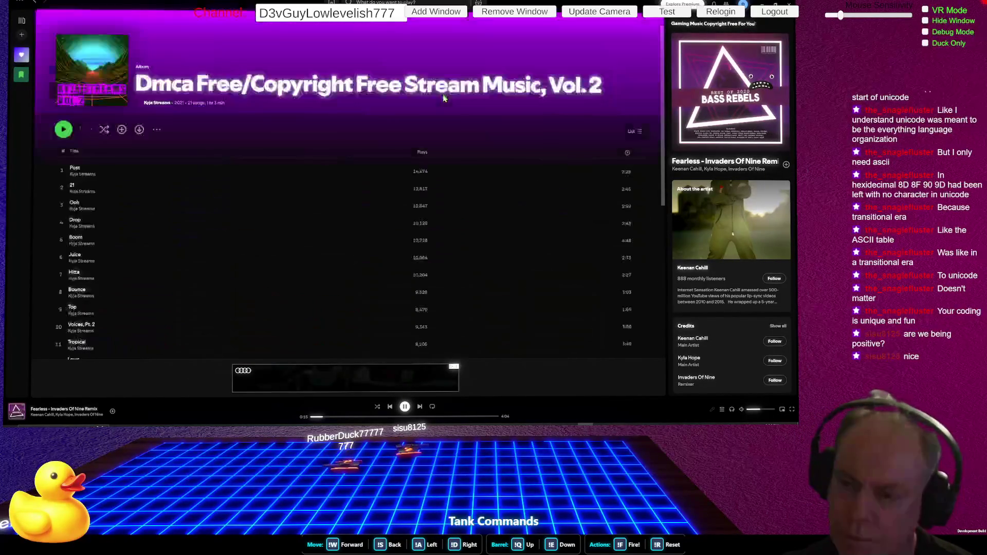
pyautogui.click(59, 172)
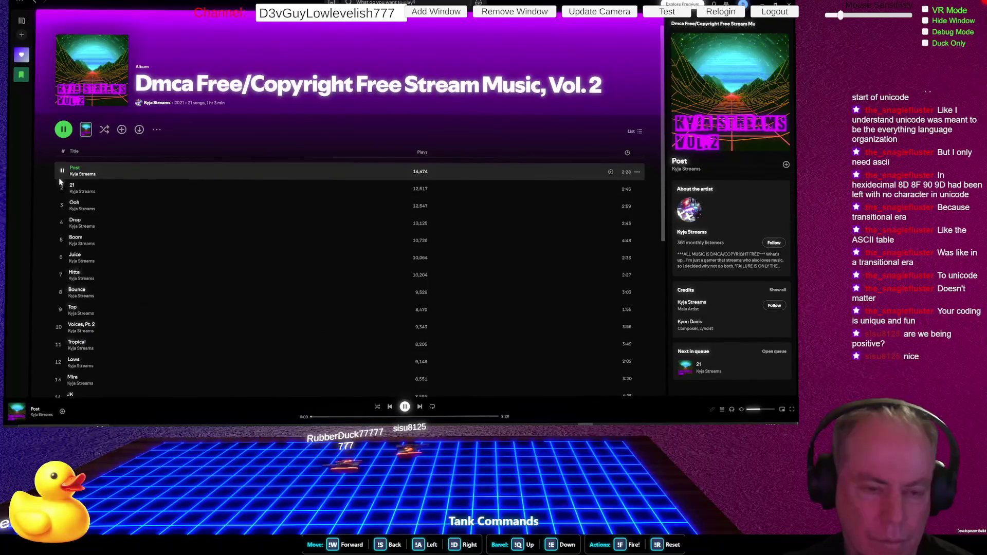
pyautogui.click(61, 185)
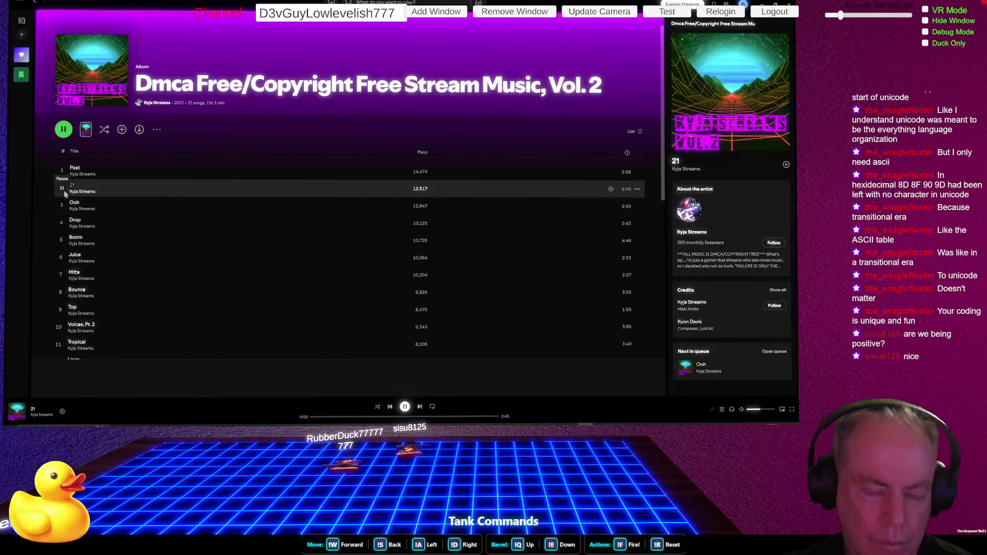
pyautogui.click(61, 206)
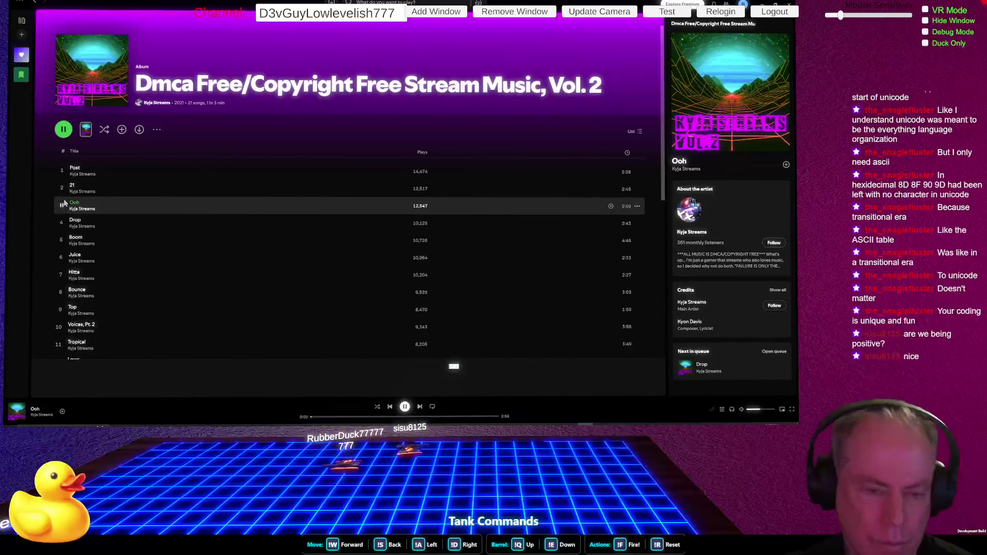
pyautogui.moveTo(100, 239)
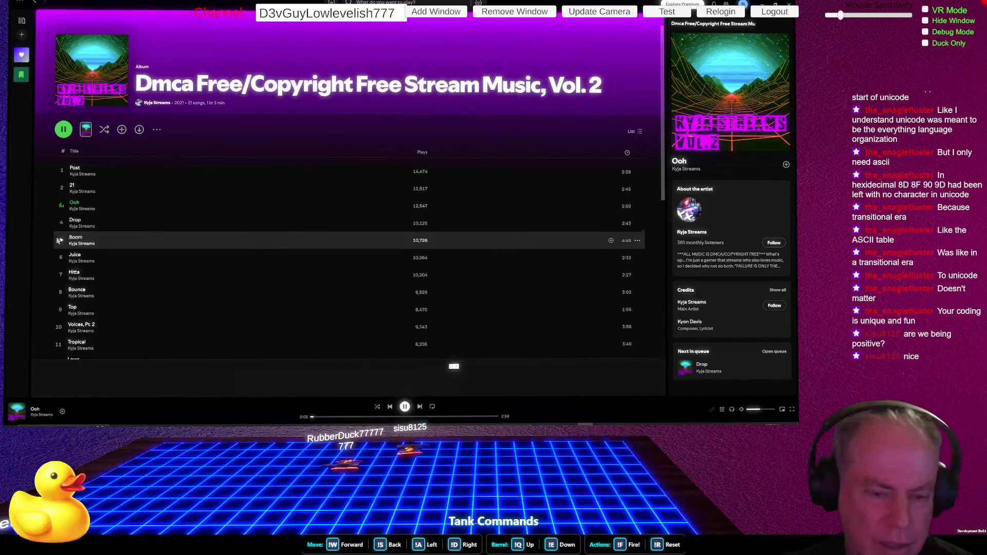
pyautogui.click(62, 240)
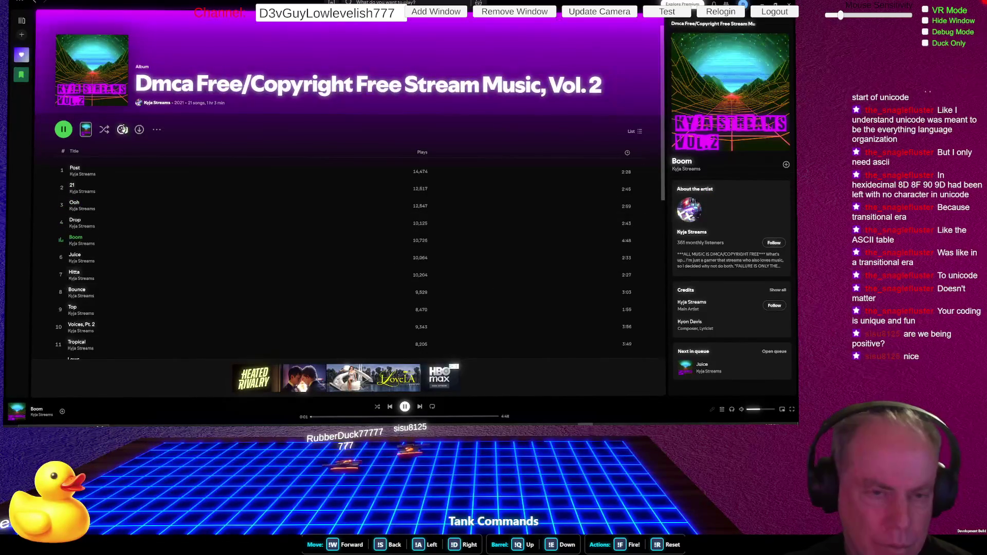
pyautogui.click(36, 4)
pyautogui.scroll(-3, 442, 154)
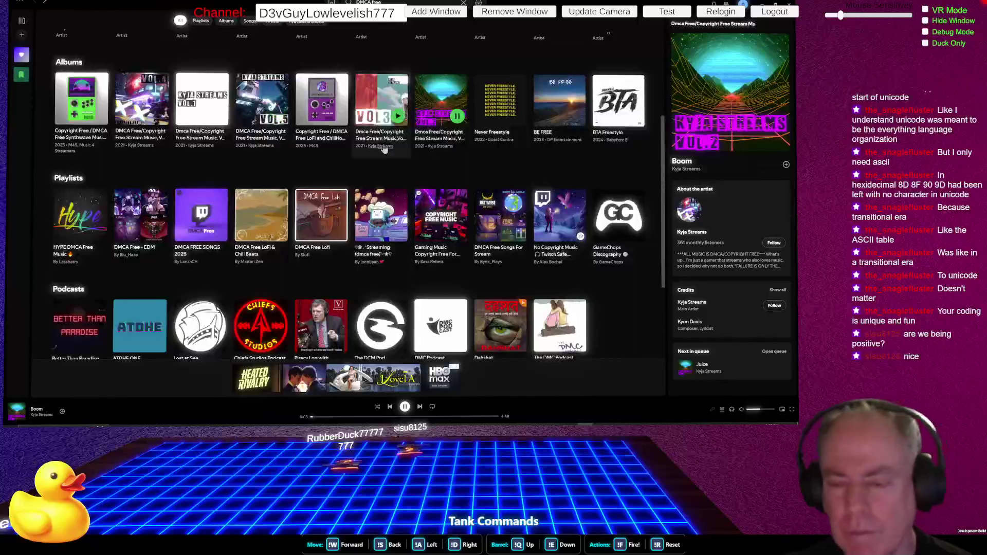
# Browse the DMCA free search results and filter them to playlists only.
pyautogui.scroll(-2, 555, 224)
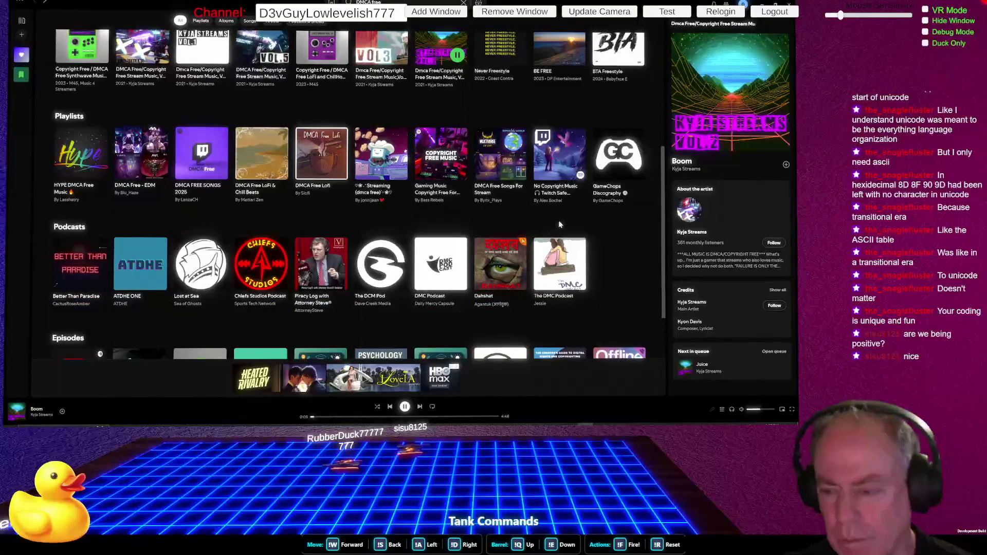
pyautogui.scroll(-1, 558, 224)
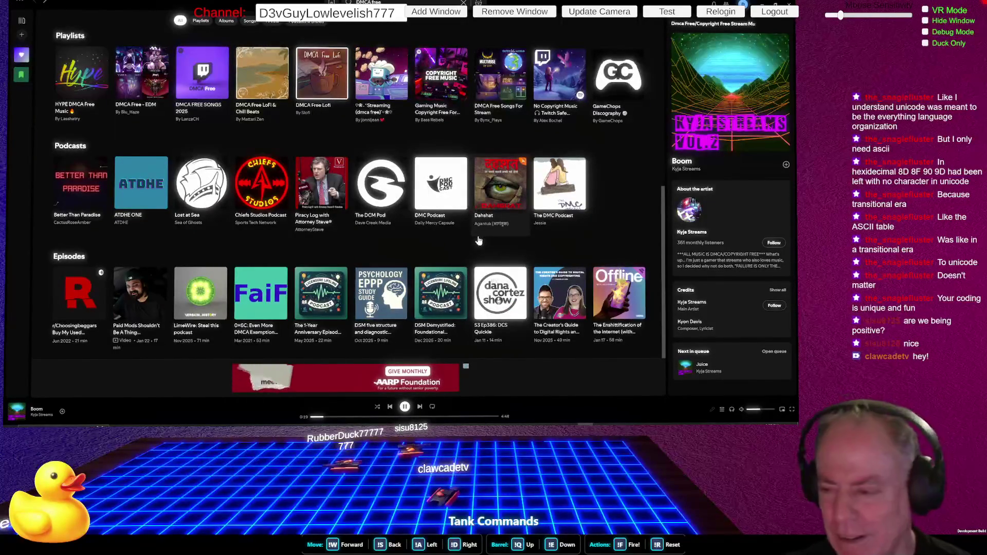
pyautogui.scroll(2, 477, 241)
pyautogui.scroll(2, 478, 241)
pyautogui.scroll(2, 478, 242)
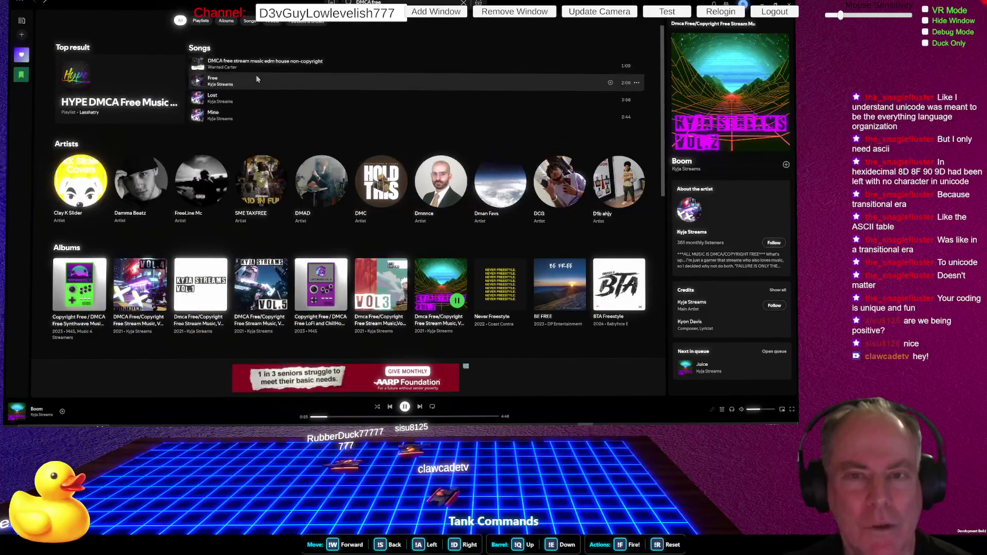
pyautogui.click(199, 22)
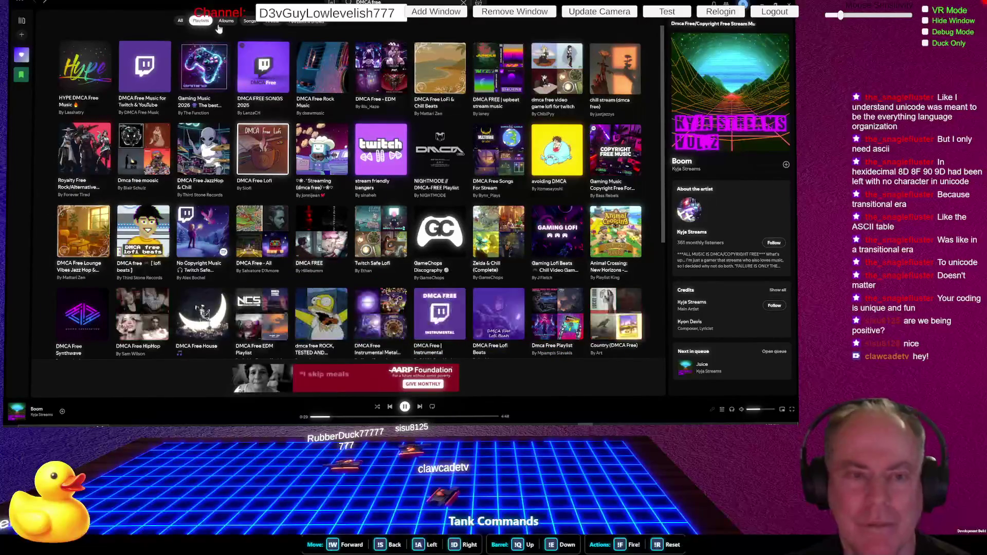
# Look through the playlist results, then switch the filter to songs only.
pyautogui.scroll(-2, 276, 146)
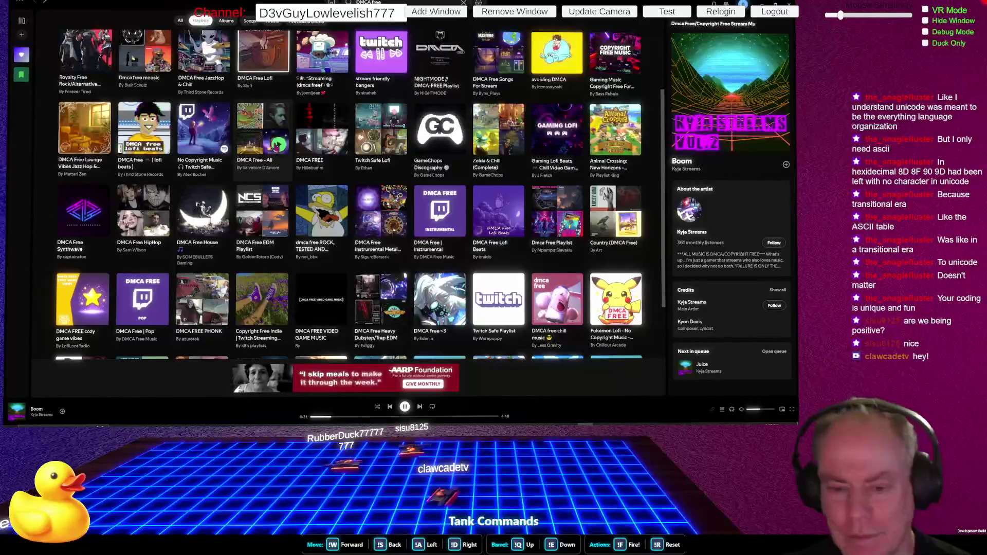
pyautogui.scroll(-1, 390, 381)
pyautogui.scroll(3, 389, 381)
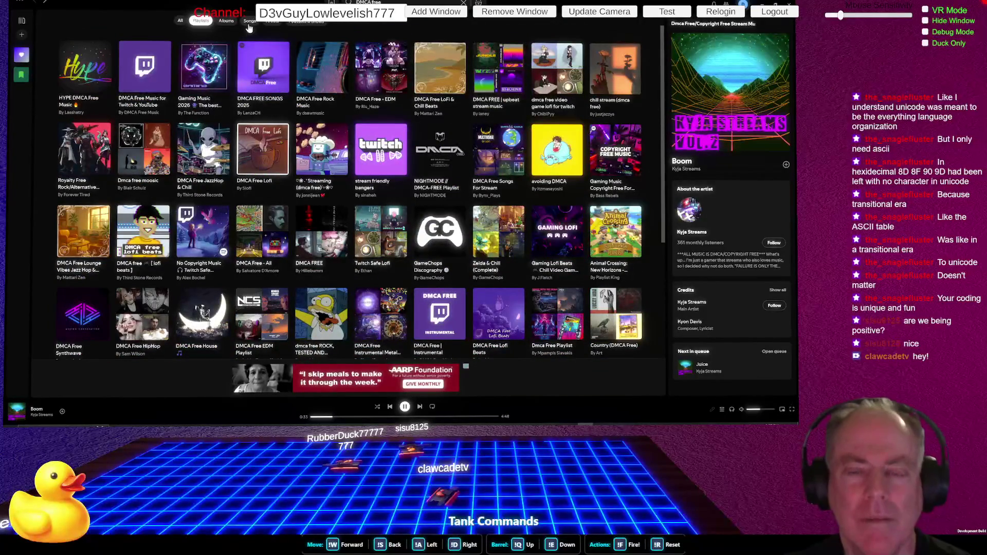
pyautogui.click(249, 21)
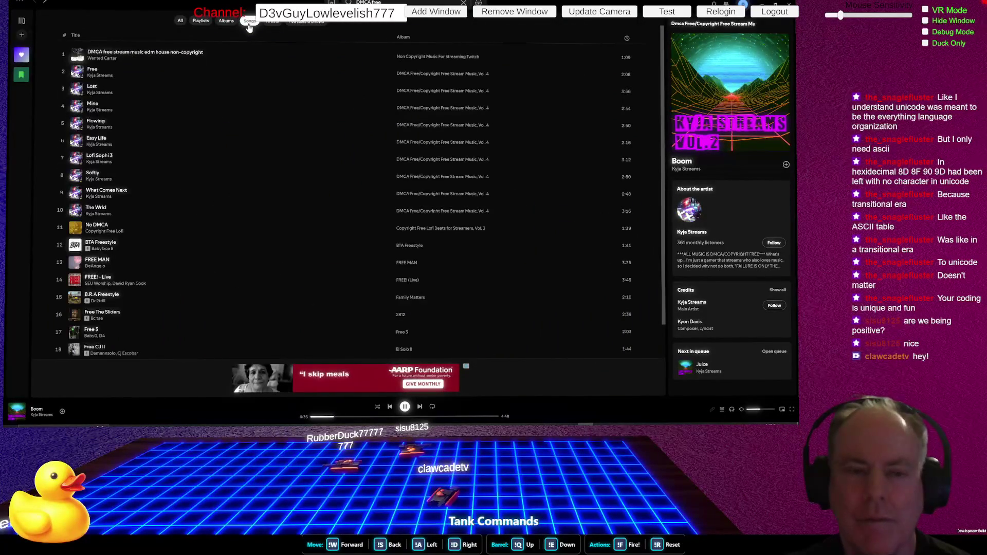
pyautogui.moveTo(231, 73)
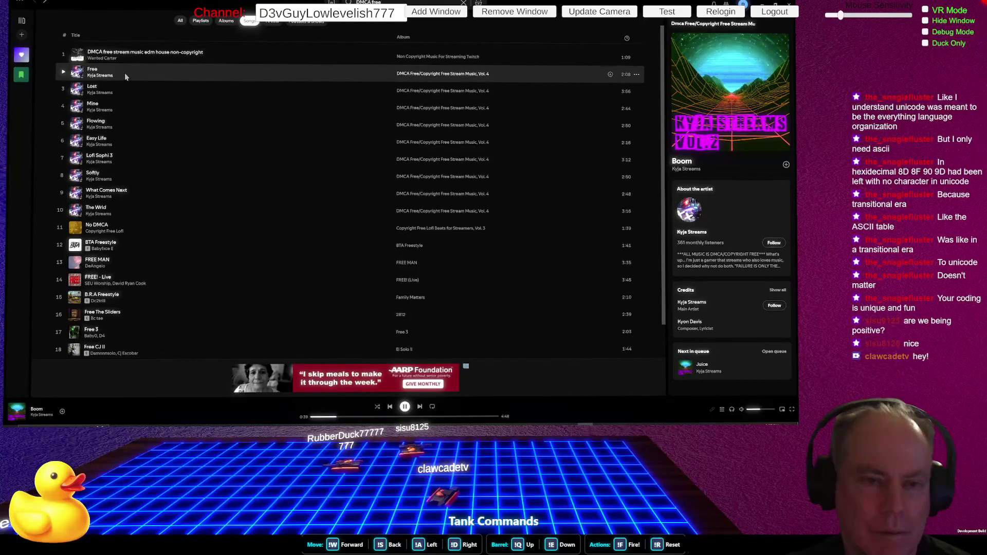
# Go back to the DMCA free results, show all result types, and clear the search.
pyautogui.click(47, 11)
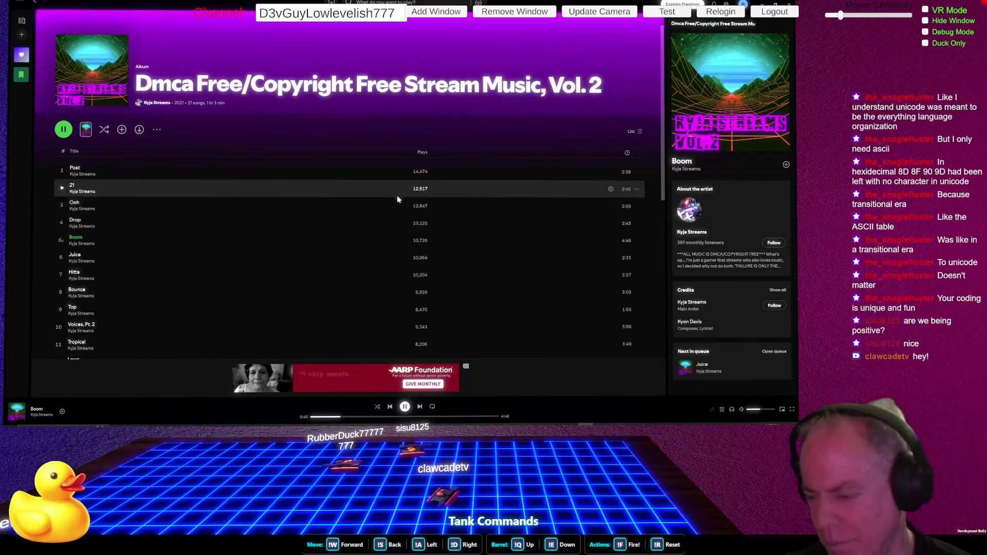
pyautogui.click(34, 4)
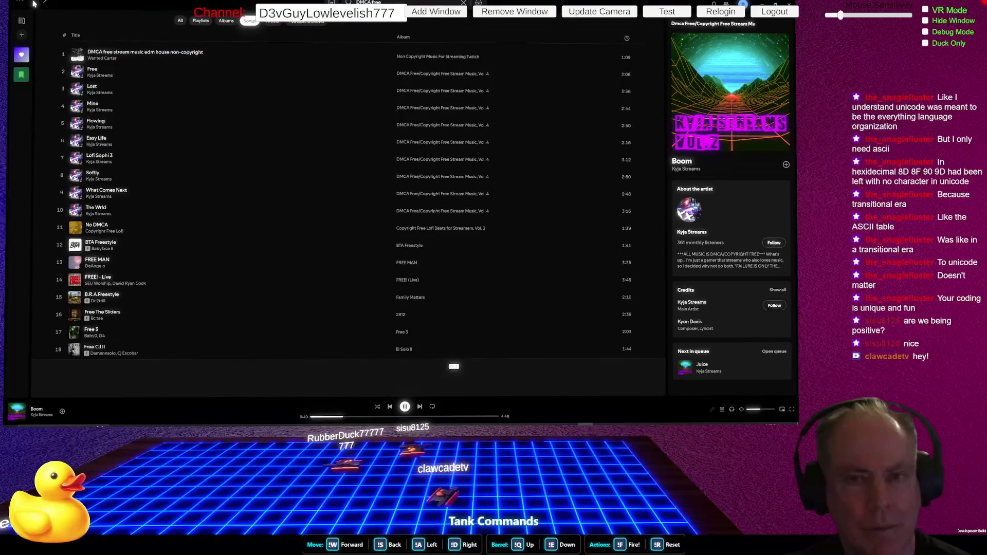
pyautogui.click(178, 23)
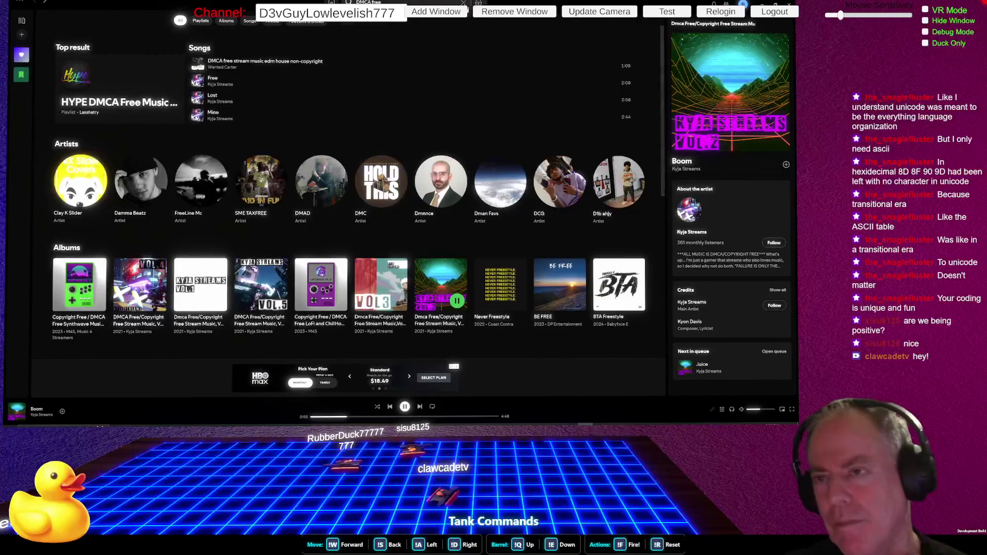
pyautogui.click(464, 3)
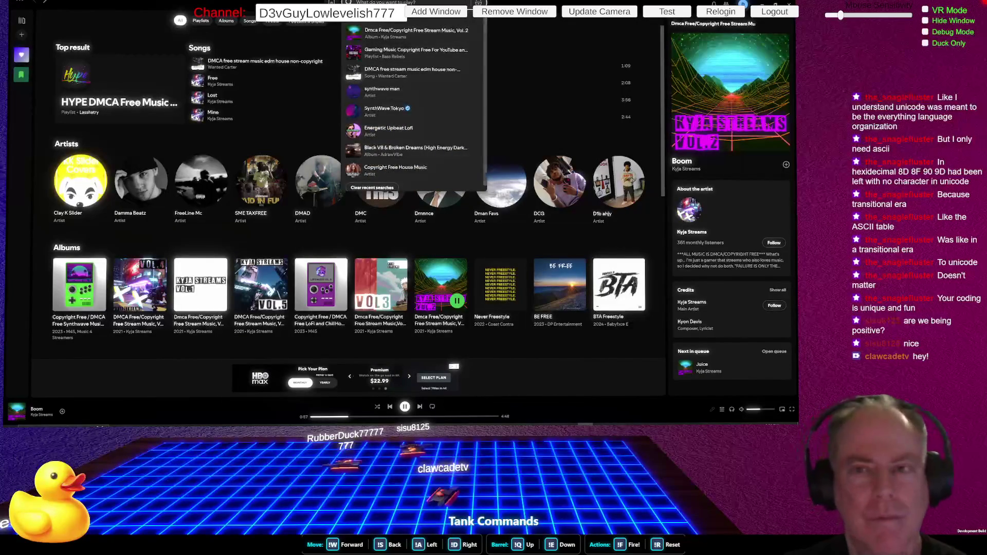
pyautogui.press('Escape')
# From Home, play Prometheus from the SYNTHWAVE by StreemTunes playlist, then switch to ChatGPT.
pyautogui.click(331, 2)
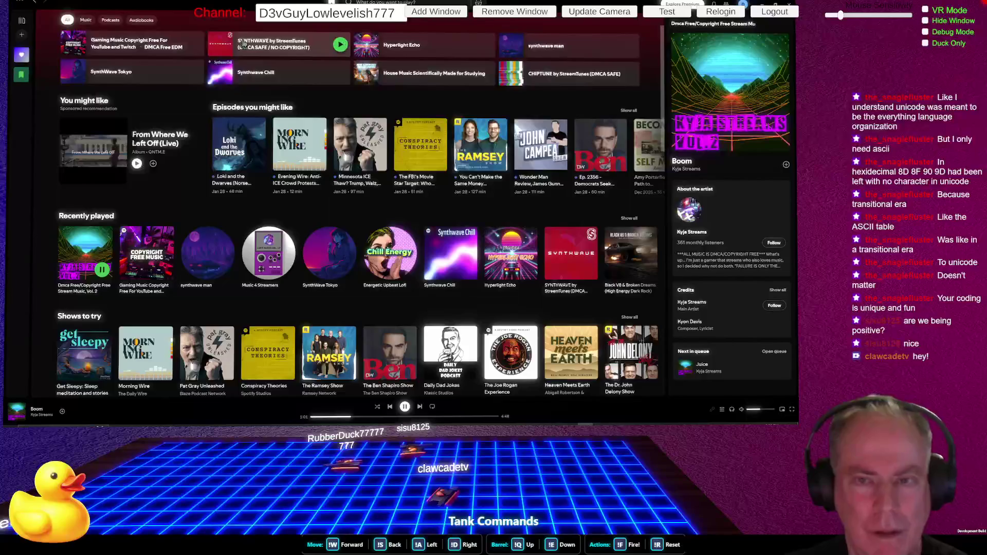
pyautogui.click(244, 44)
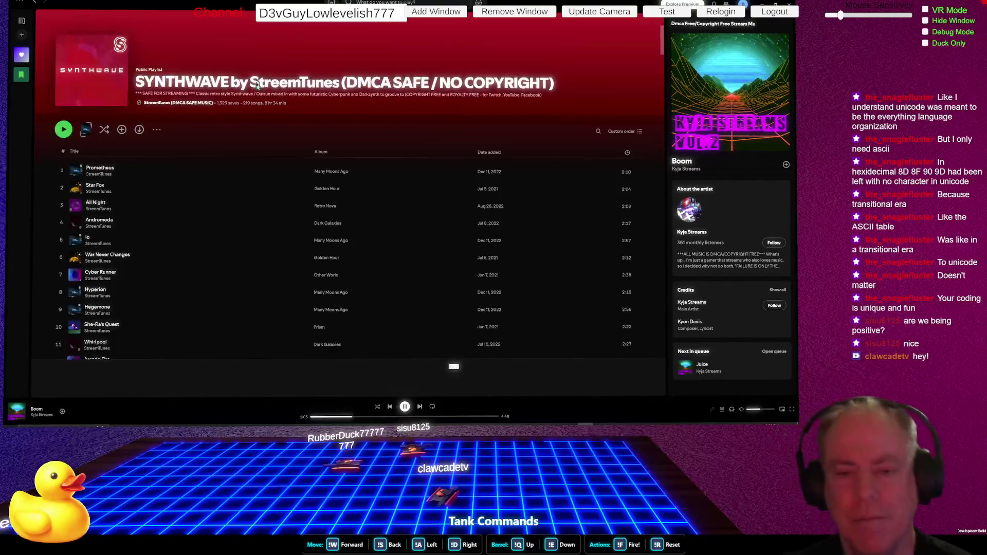
pyautogui.click(66, 166)
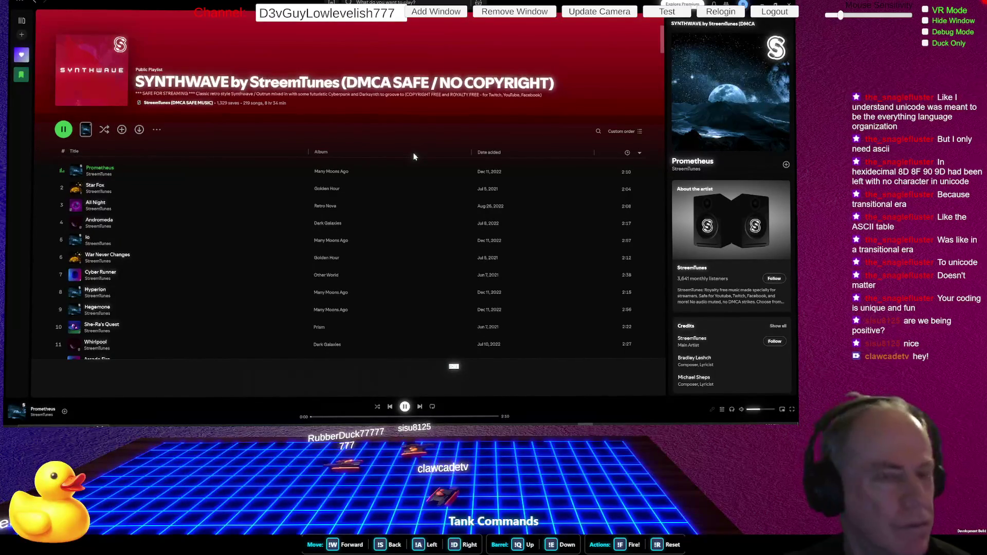
pyautogui.hotkey('alt', 'Tab')
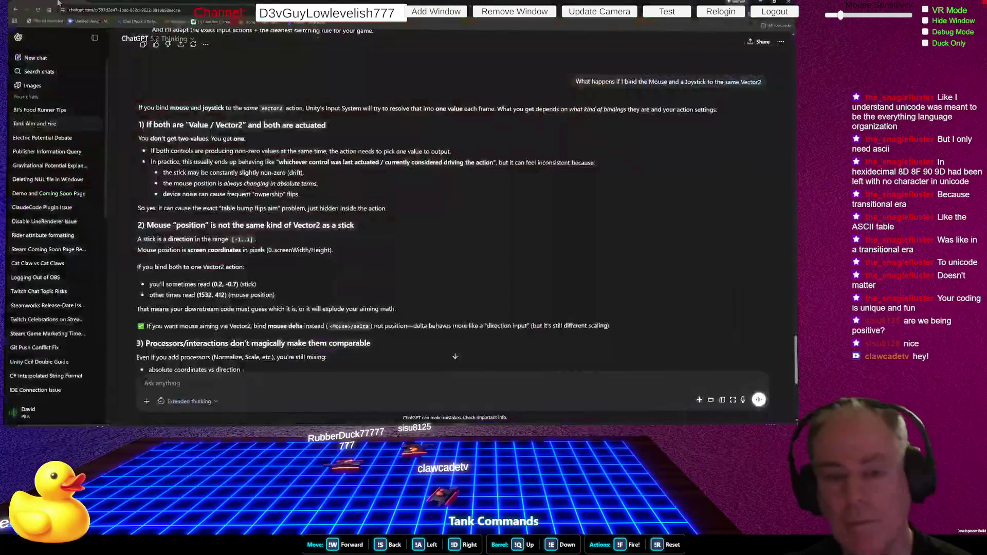
# In a new ChatGPT chat, ask which capsule is the tall Steam library image, then return to Spotify.
pyautogui.click(35, 57)
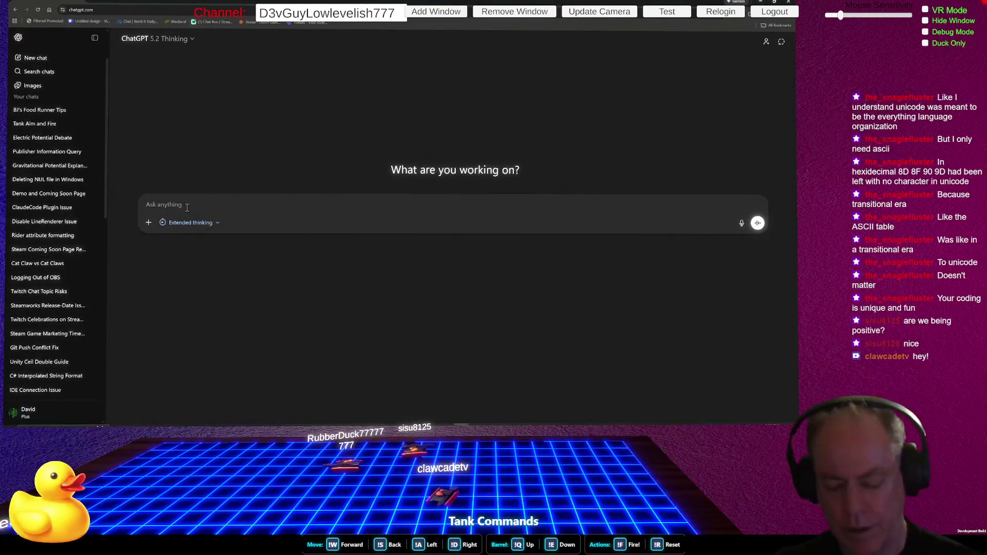
pyautogui.write('Which Capsule is on')
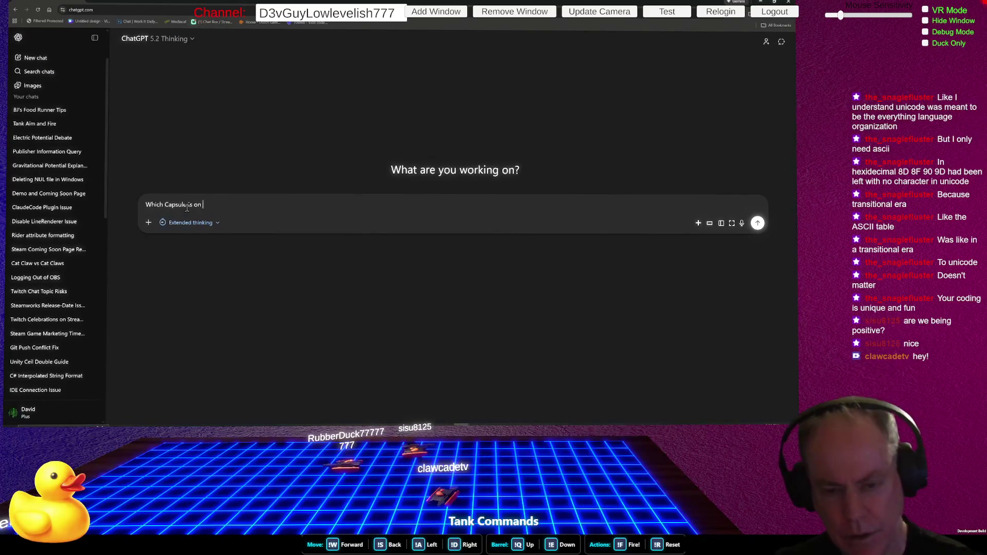
pyautogui.write(' my Steam Page Library. It')
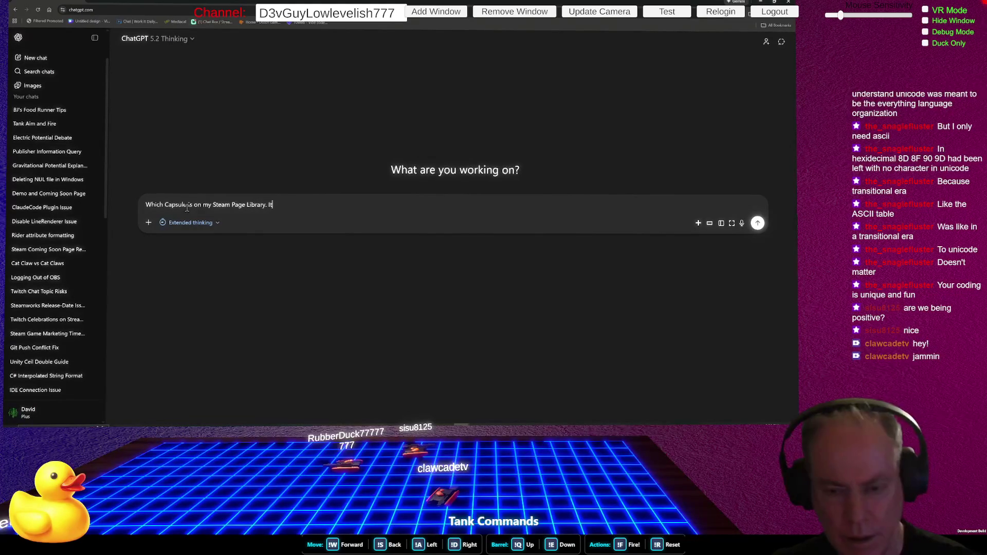
pyautogui.press('Return')
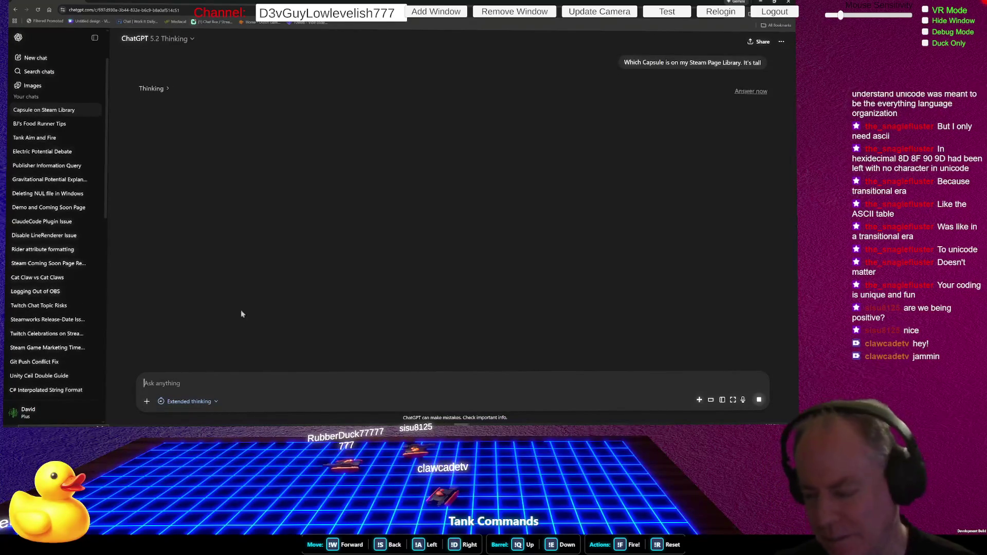
pyautogui.hotkey('alt', 'Tab')
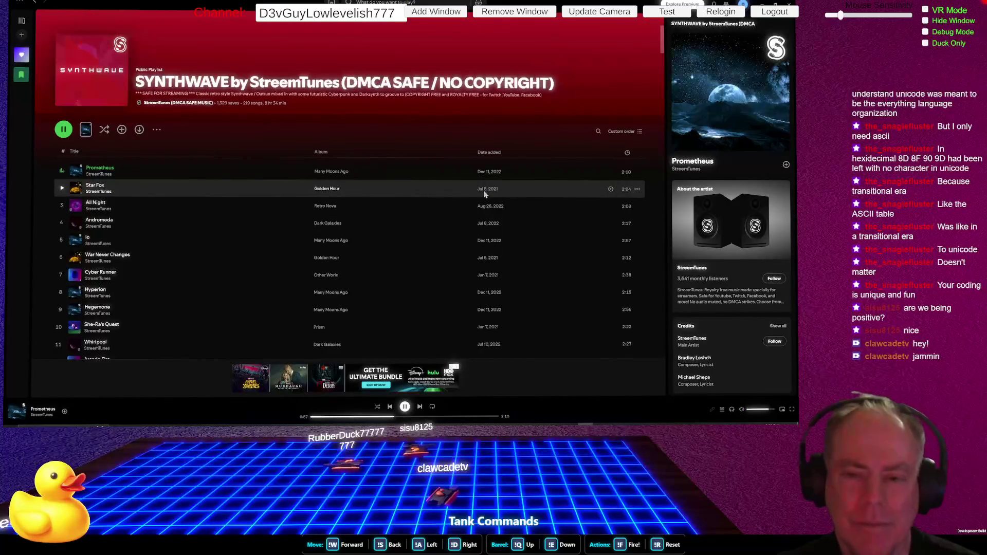
# Switch back to ChatGPT to read its answer naming the 600 × 900 px Library Capsule.
pyautogui.hotkey('alt', 'Tab')
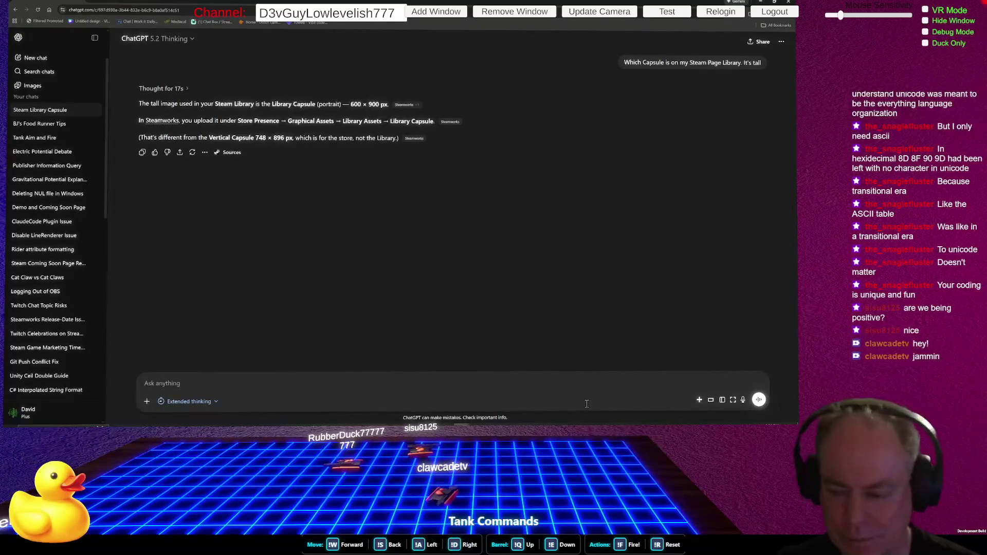
# Send the follow-up "Are you Sure?" in the ChatGPT conversation.
pyautogui.hotkey('alt', 'Tab')
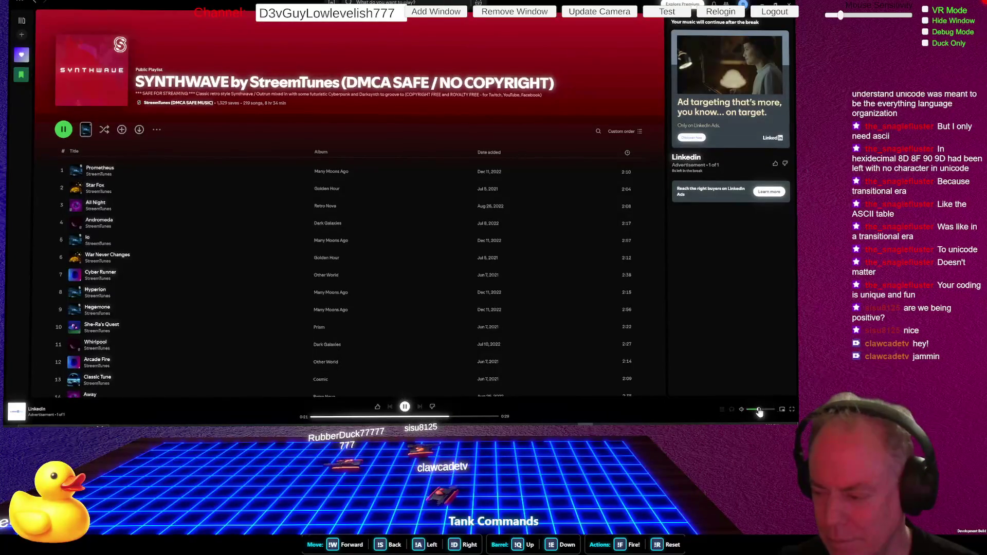
pyautogui.hotkey('alt', 'Tab')
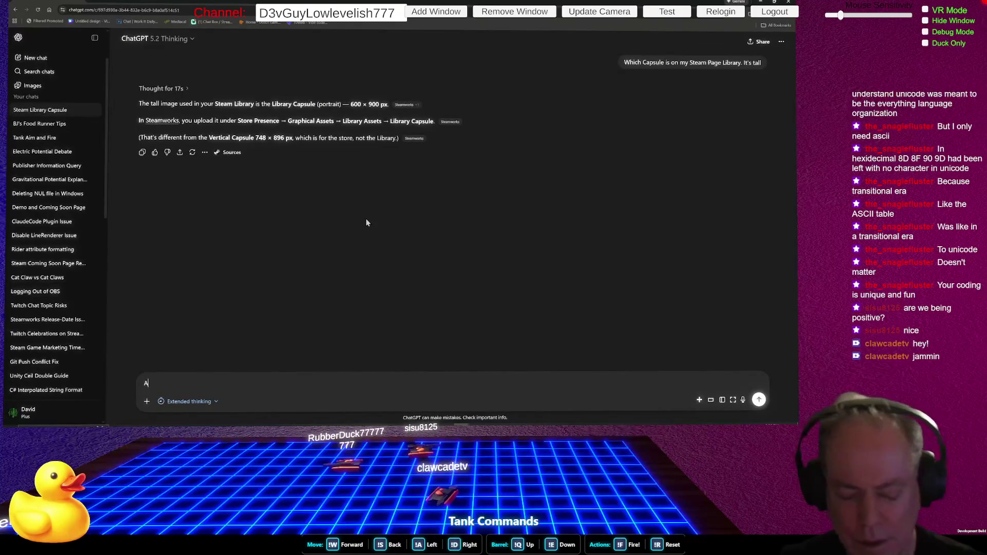
pyautogui.write('Are you Sure?')
pyautogui.press('Return')
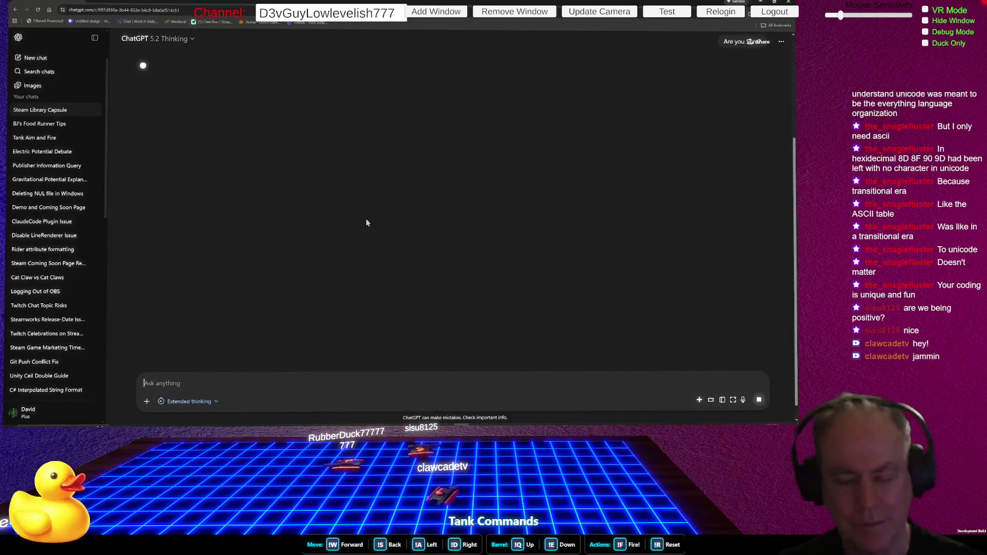
# Turn Spotify's volume up to maximum, then bring the BE POSITIVE image in GIMP forward.
pyautogui.hotkey('alt', 'Tab')
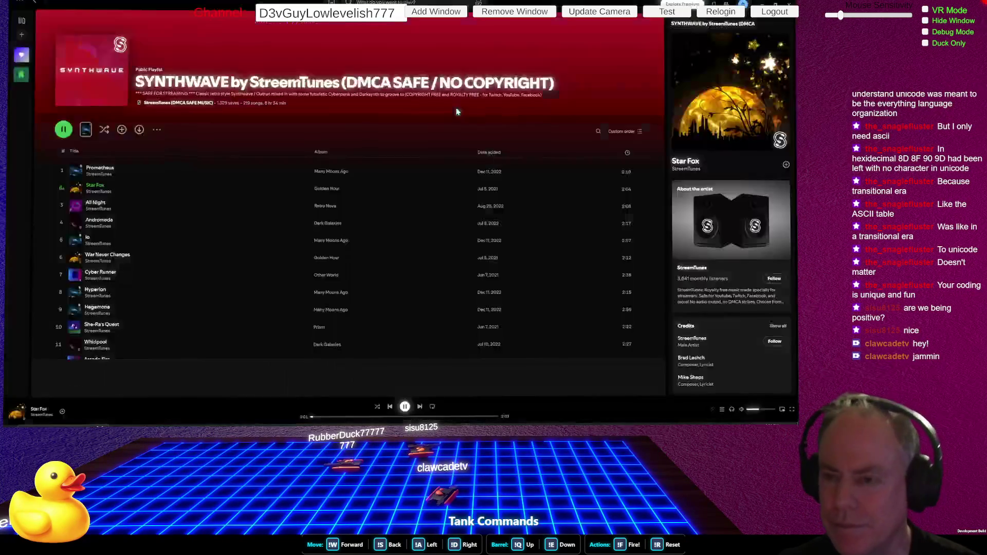
pyautogui.click(769, 409)
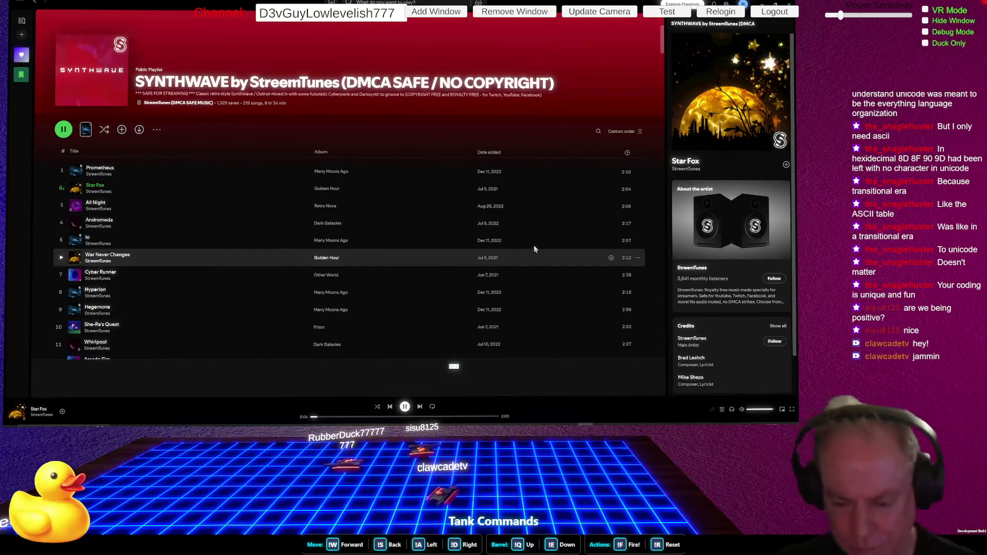
pyautogui.hotkey('alt', 'Tab')
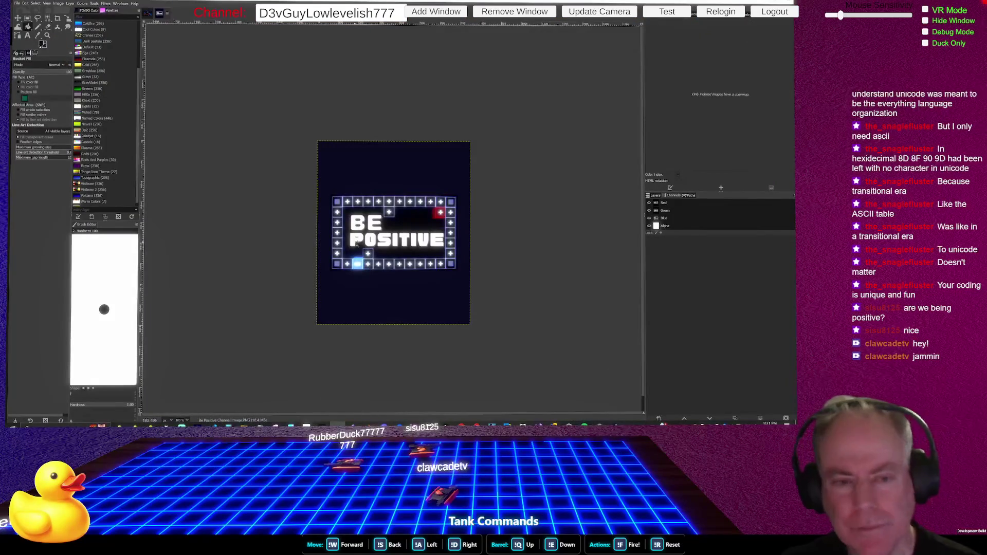
# Open GIMP's Edit menu, then switch to the Steam library showing Be Positive among recent games.
pyautogui.click(26, 4)
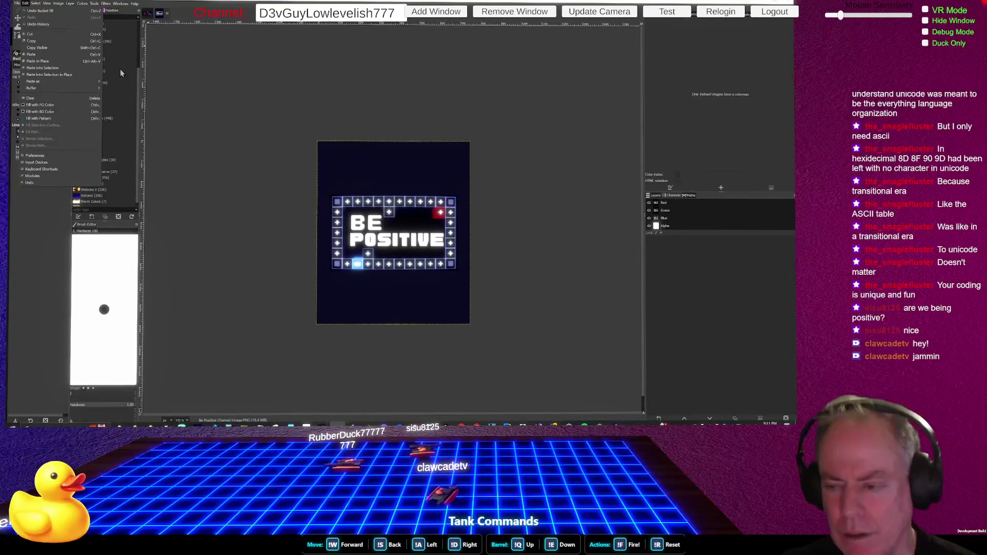
pyautogui.hotkey('alt', 'Tab')
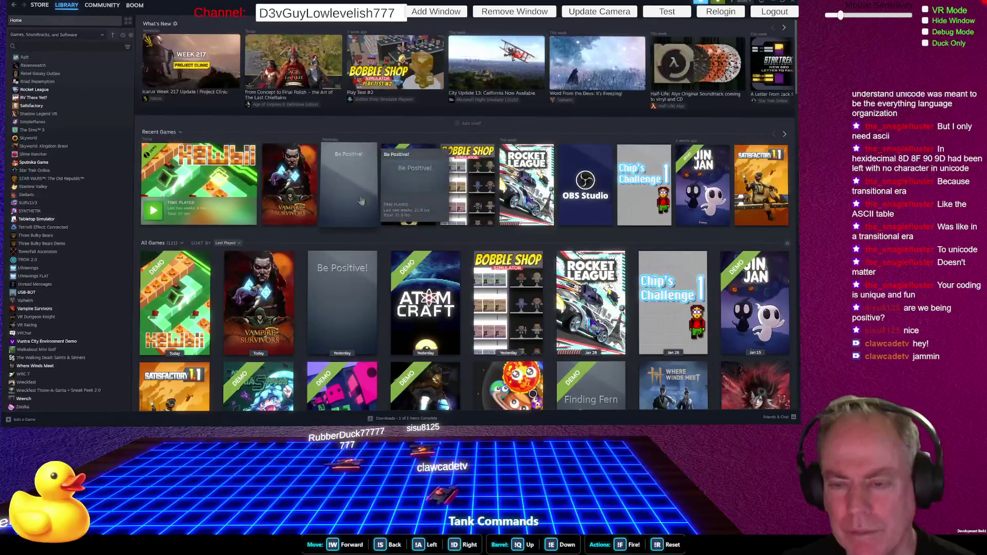
pyautogui.moveTo(292, 62)
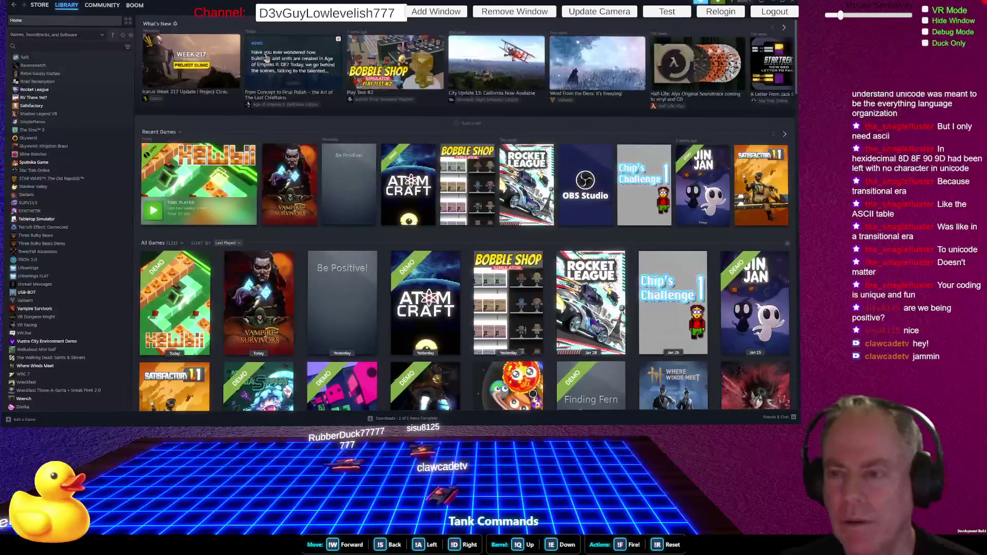
# Check ChatGPT's 600×900 Library Capsule answer, glancing at Spotify, then bring up BE POSITIVE in GIMP.
pyautogui.hotkey('alt', 'Tab')
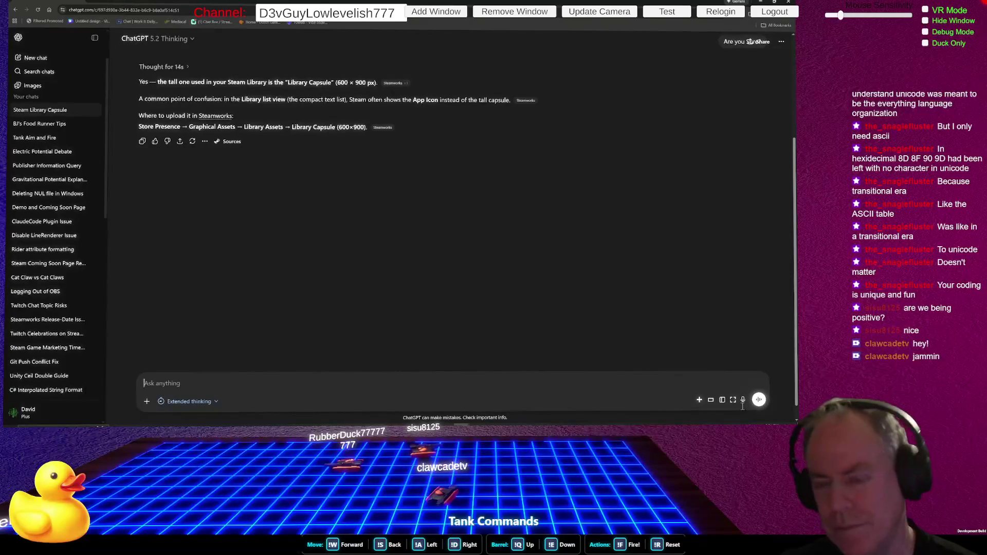
pyautogui.hotkey('alt', 'Tab')
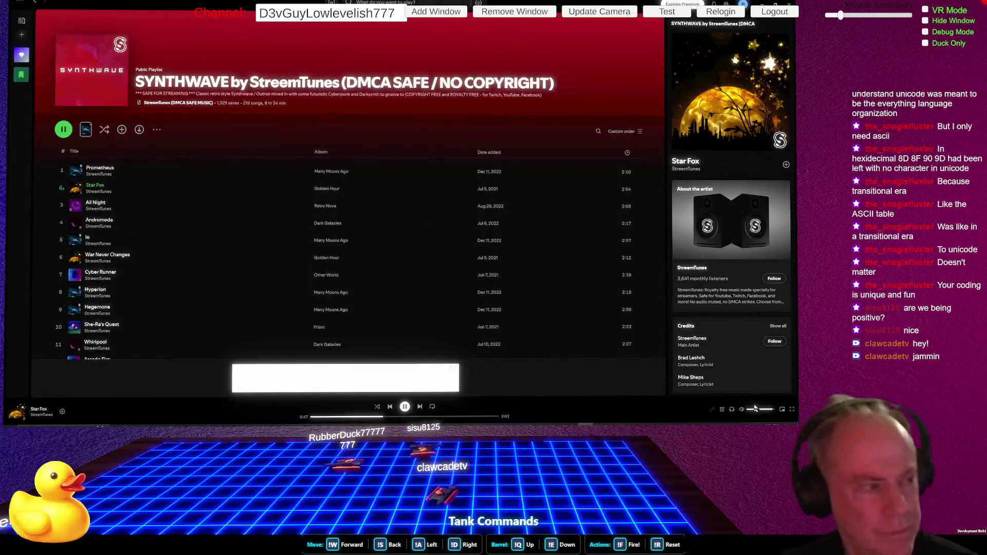
pyautogui.hotkey('alt', 'Tab')
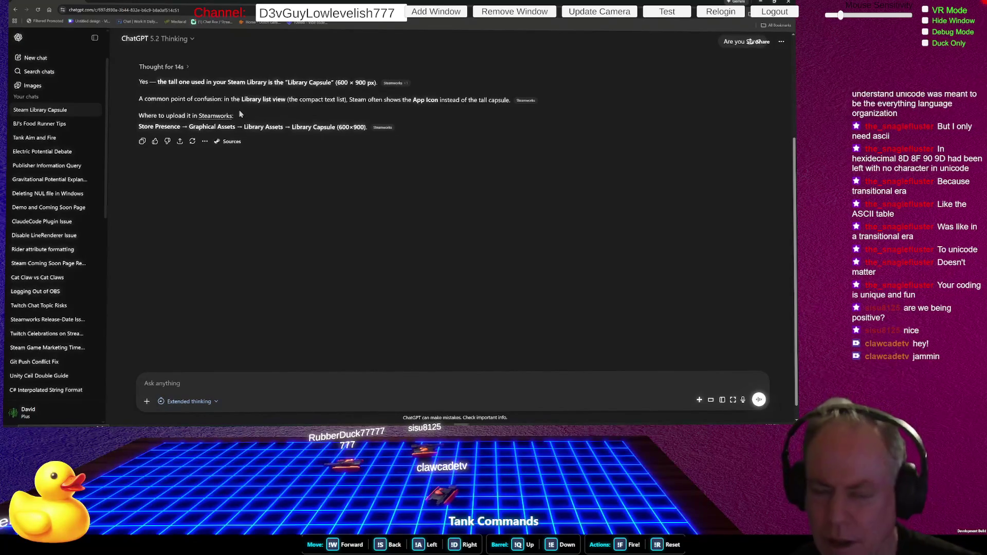
pyautogui.hotkey('alt', 'Tab')
pyautogui.hotkey('alt', 'Tab')
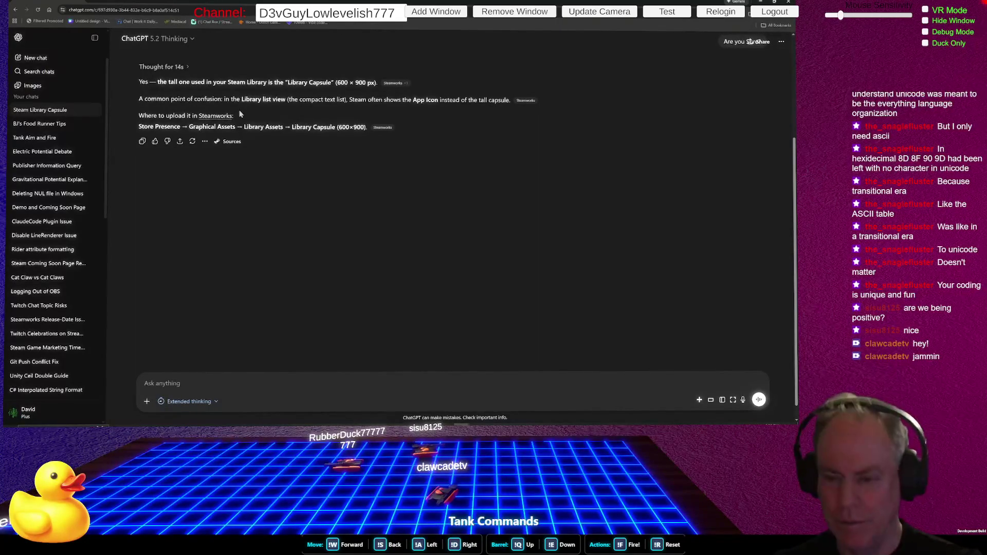
pyautogui.hotkey('alt', 'Tab')
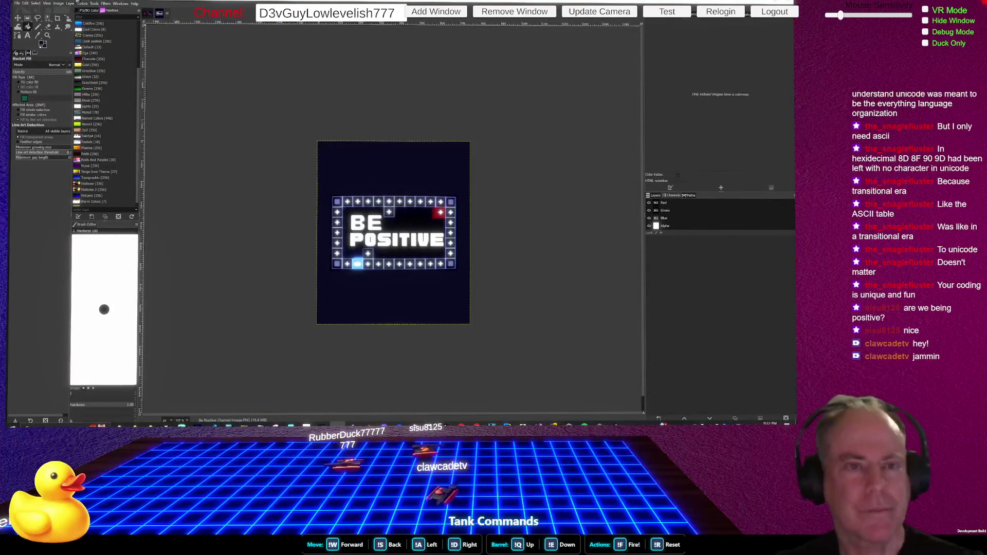
pyautogui.click(58, 3)
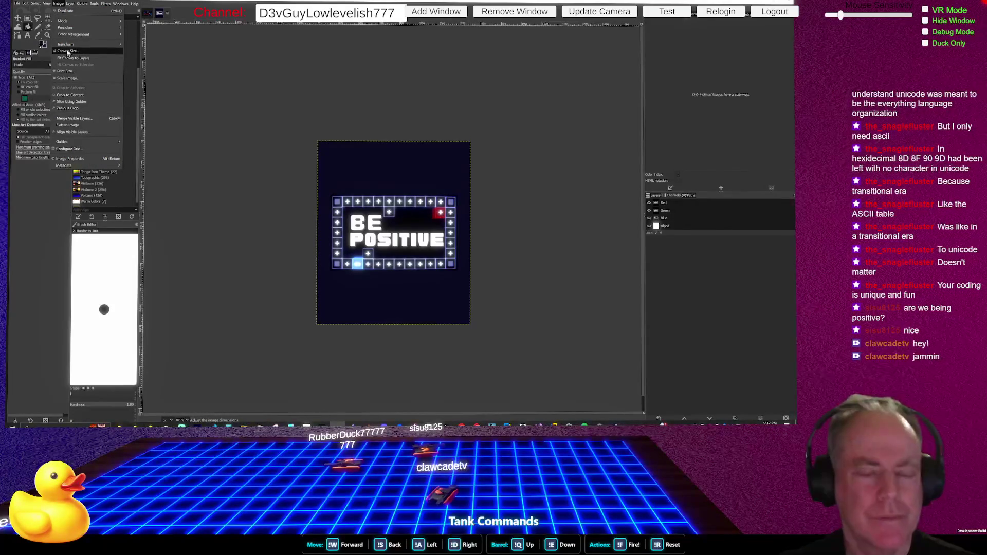
pyautogui.click(70, 76)
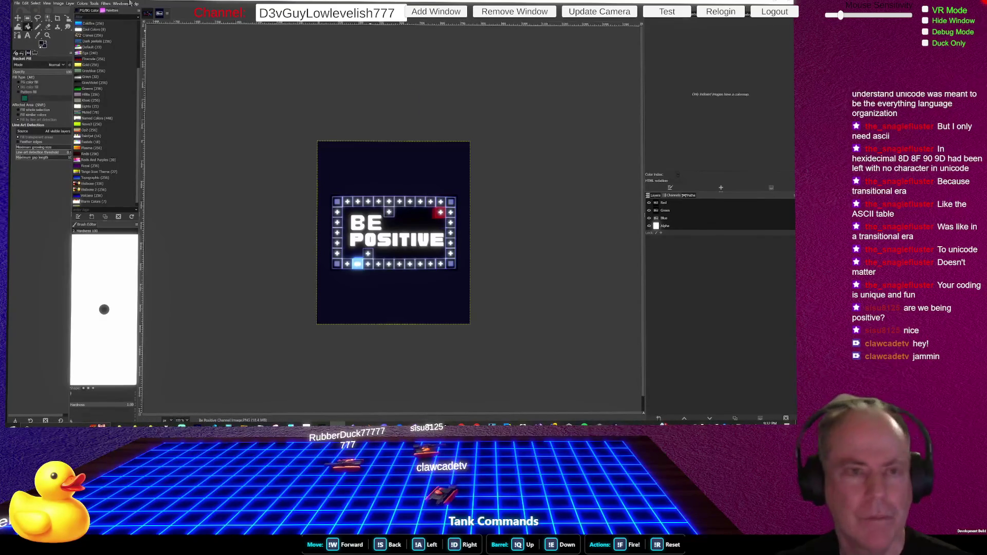
pyautogui.click(58, 4)
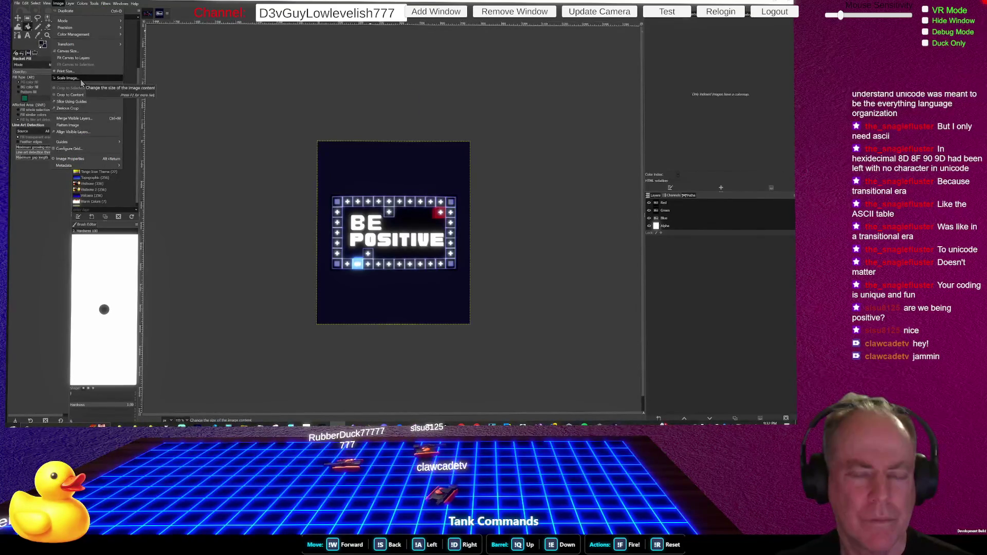
pyautogui.press('Escape')
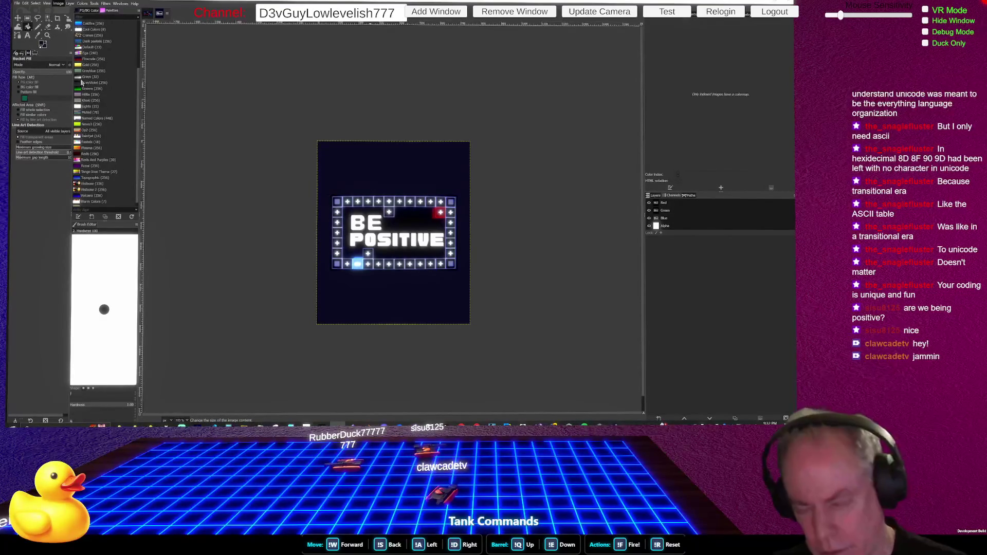
pyautogui.scroll(-1, 425, 255)
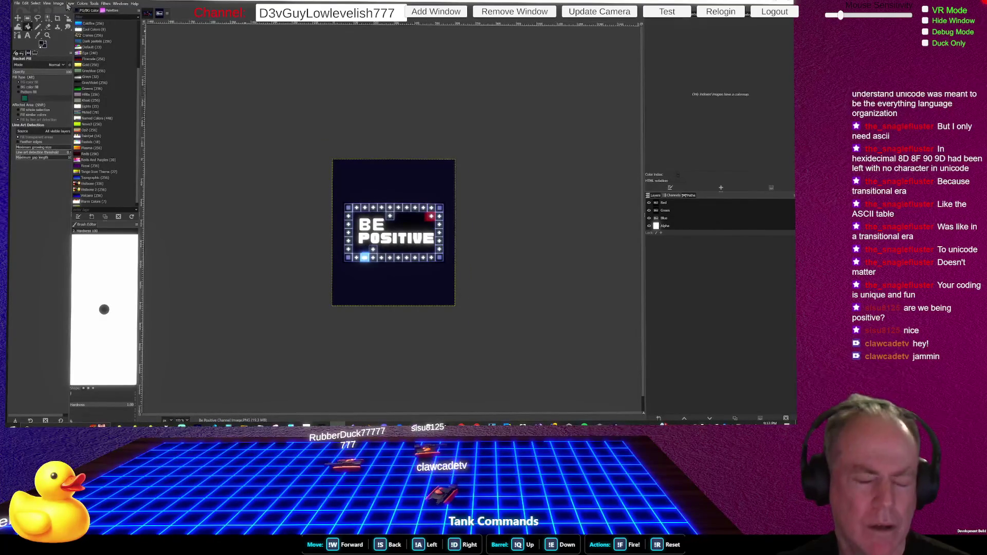
# Enlarge the BE POSITIVE canvas into a taller portrait shape, trying and undoing a dark border fill.
pyautogui.click(60, 4)
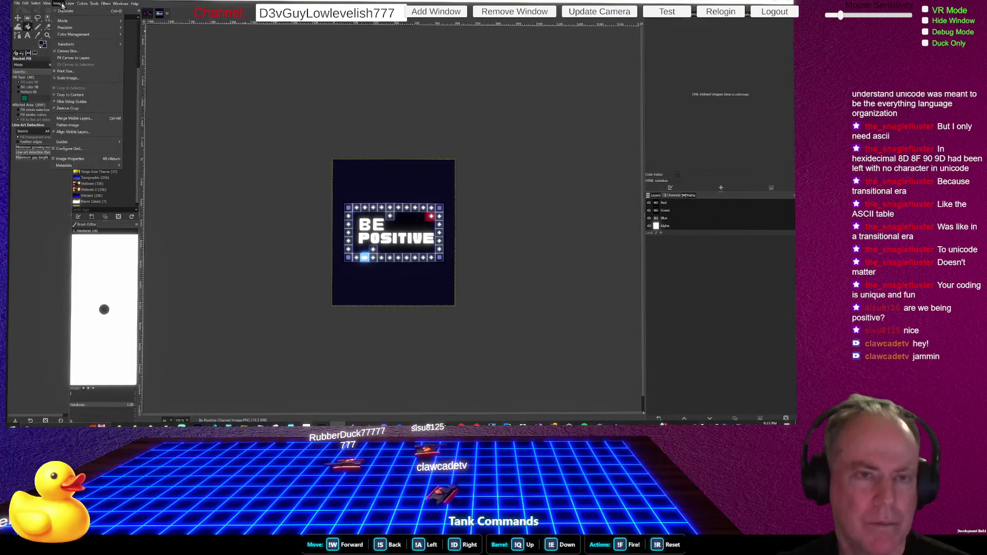
pyautogui.click(75, 52)
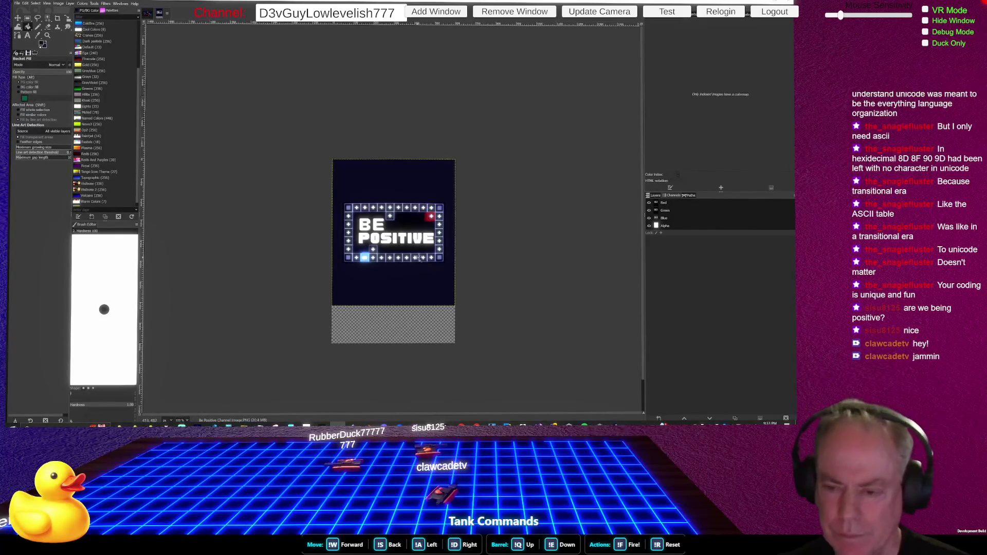
pyautogui.press('shift')
pyautogui.click(409, 261)
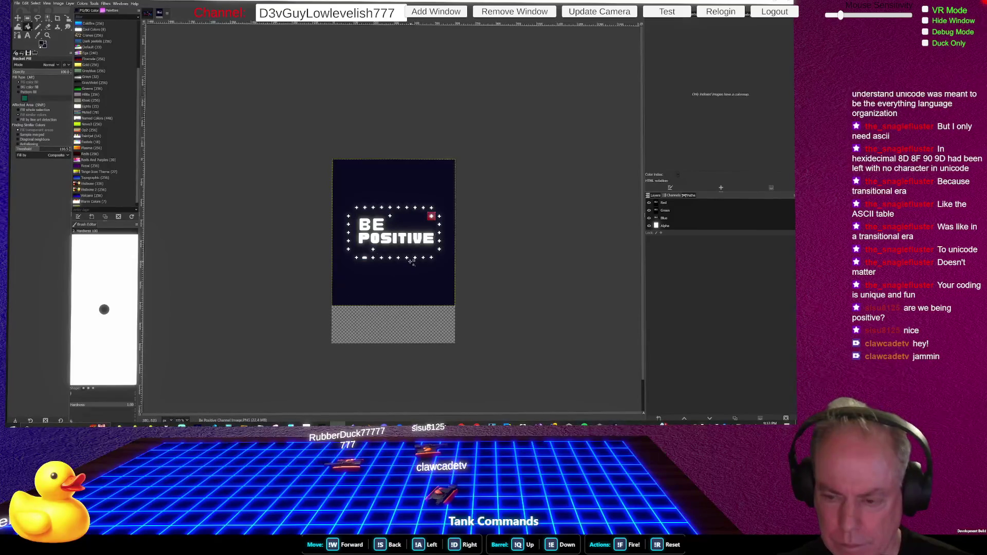
pyautogui.hotkey('ctrl', 'z')
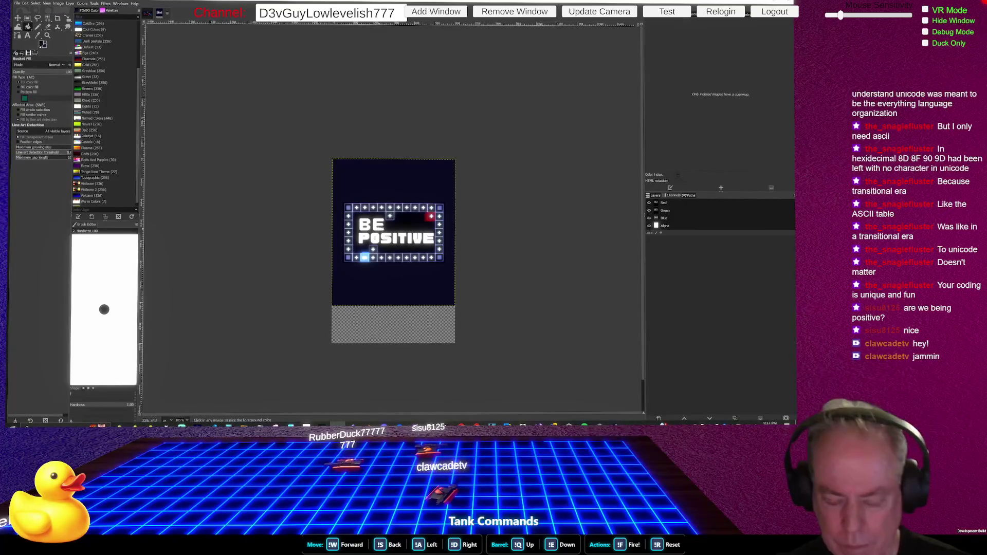
pyautogui.hotkey('ctrl', 'z')
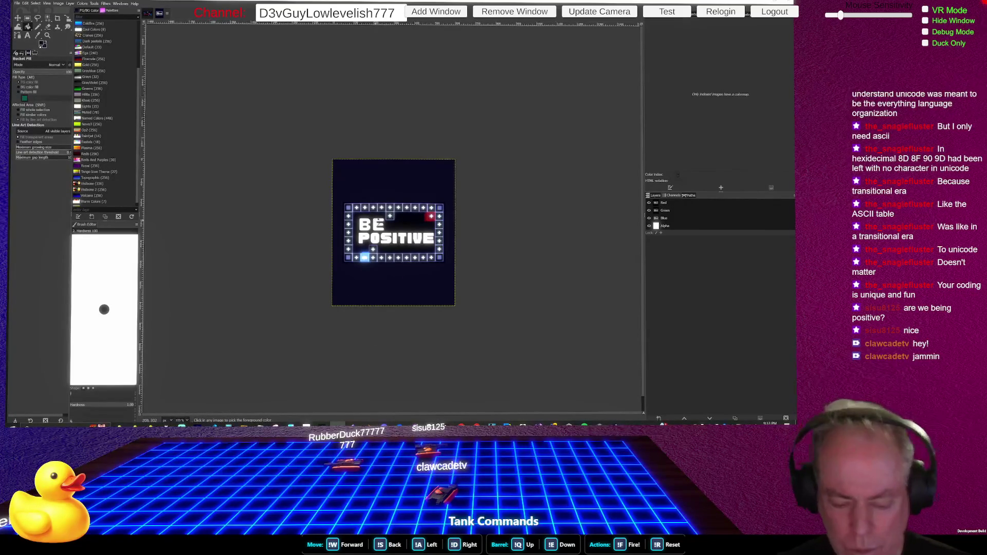
pyautogui.hotkey('ctrl', 'y')
# Move the artwork down to centre it vertically and resize the layer to the full canvas.
pyautogui.press('m')
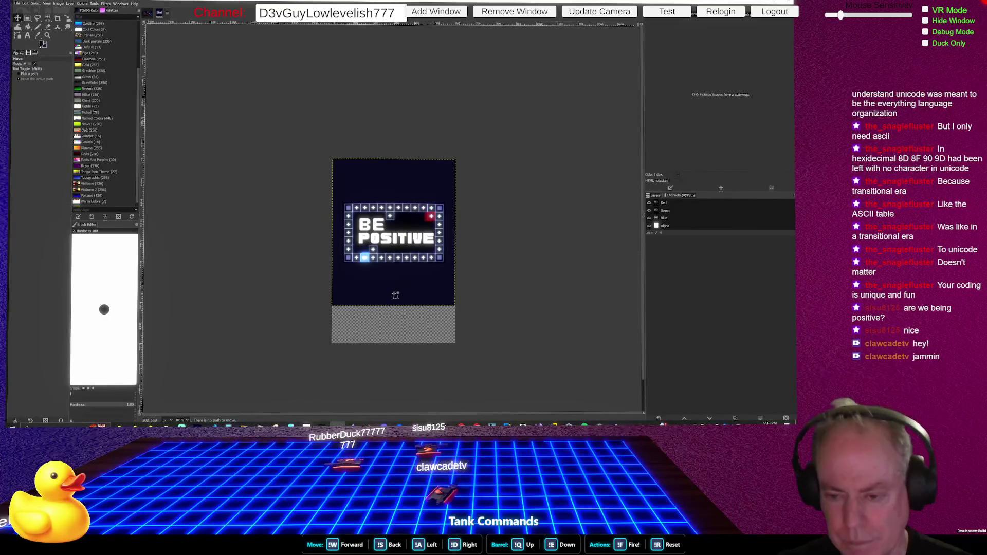
pyautogui.moveTo(395, 282); pyautogui.dragTo(392, 295)
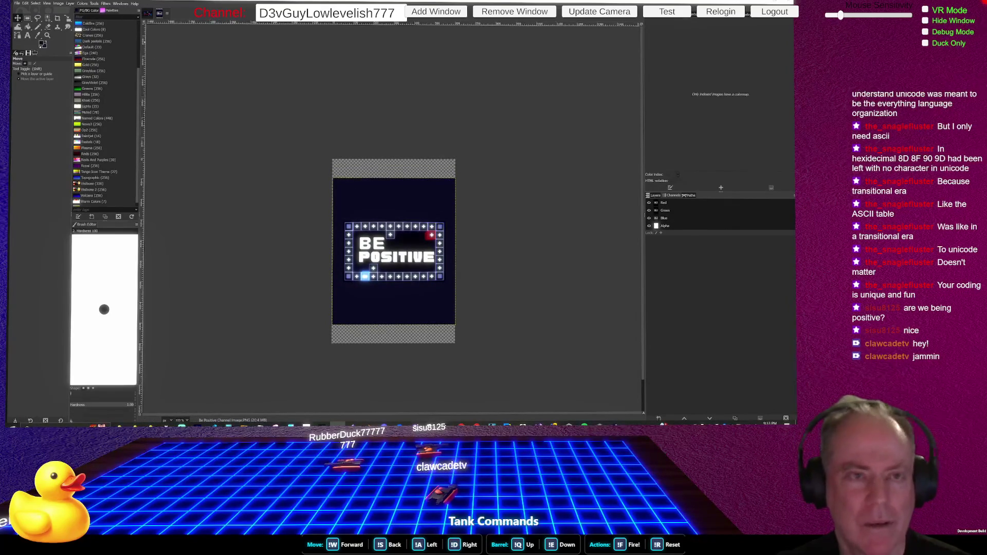
pyautogui.click(59, 4)
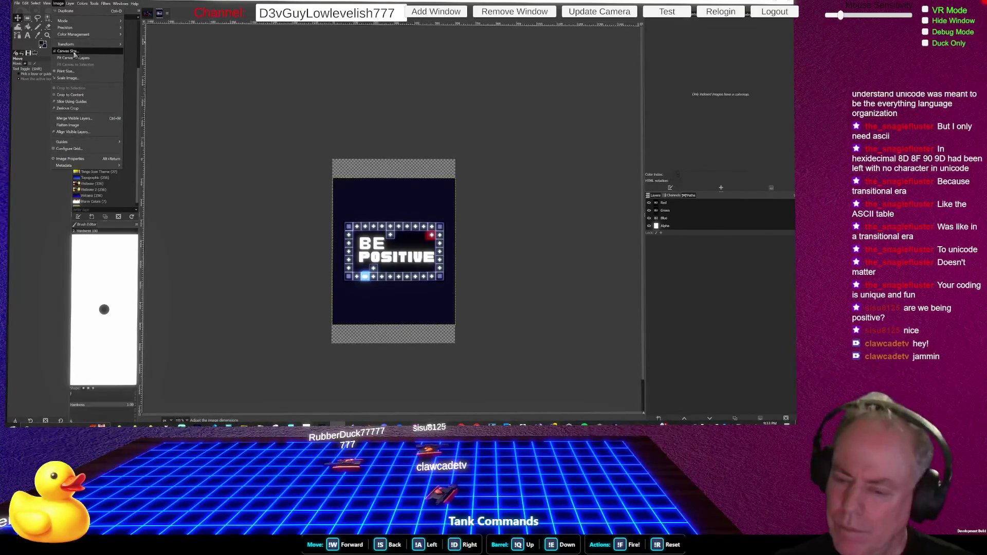
pyautogui.click(59, 4)
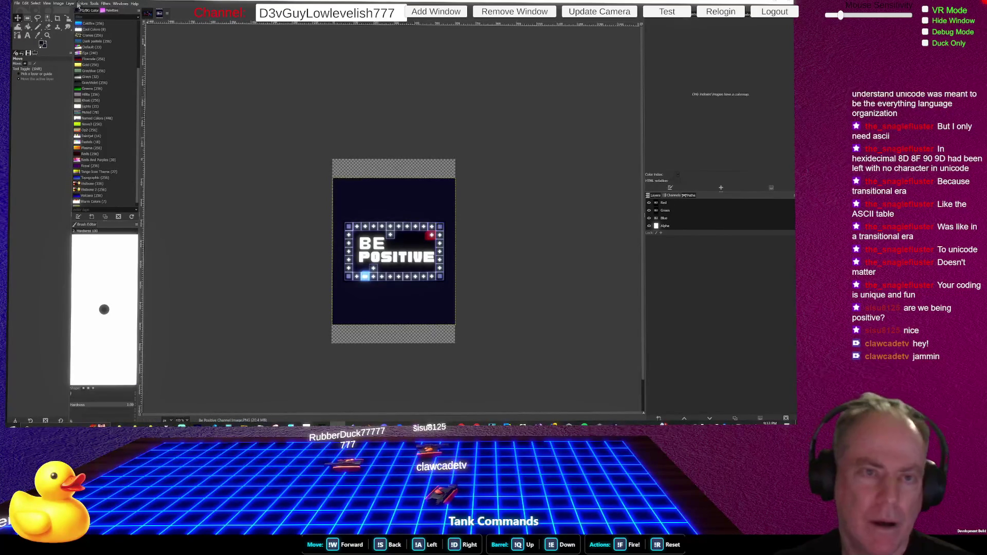
pyautogui.click(60, 5)
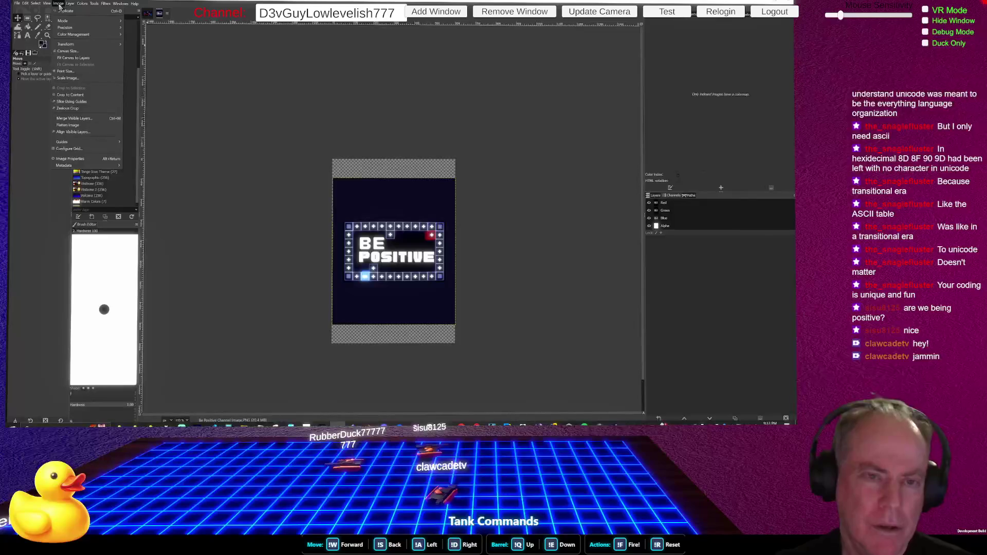
pyautogui.click(85, 92)
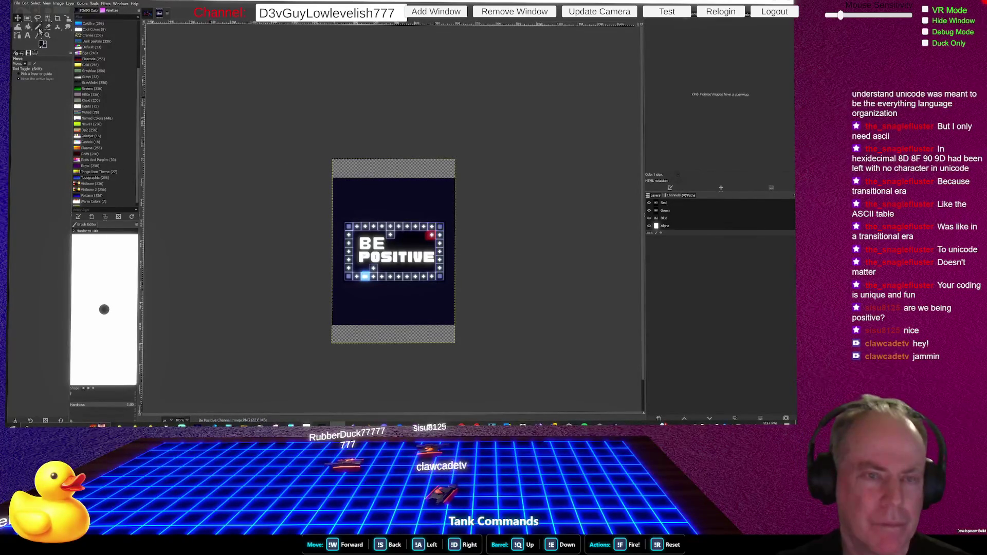
pyautogui.click(30, 28)
# Fill the top and bottom strips with dark navy and save as Be Positive Capsule (600x900).xcf.
pyautogui.click(386, 165)
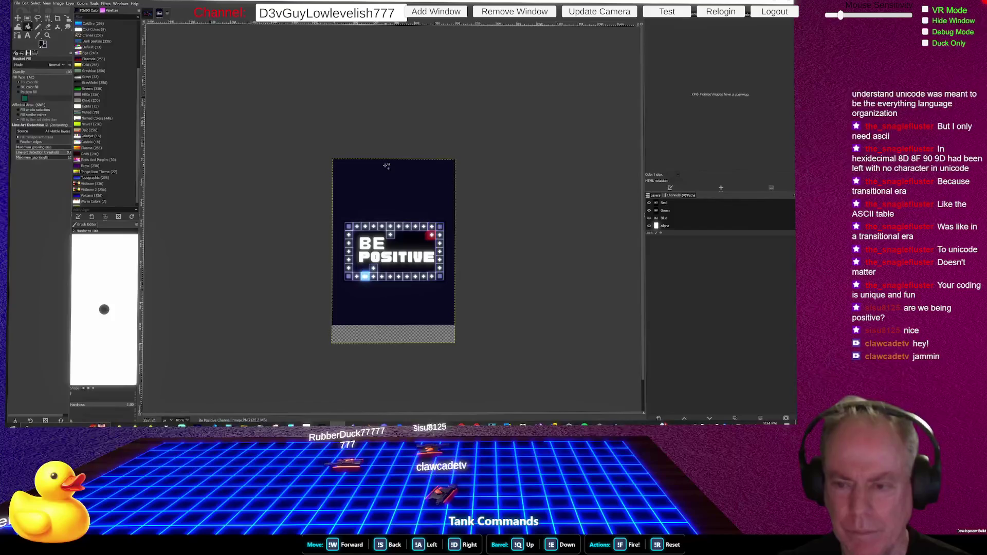
pyautogui.click(393, 334)
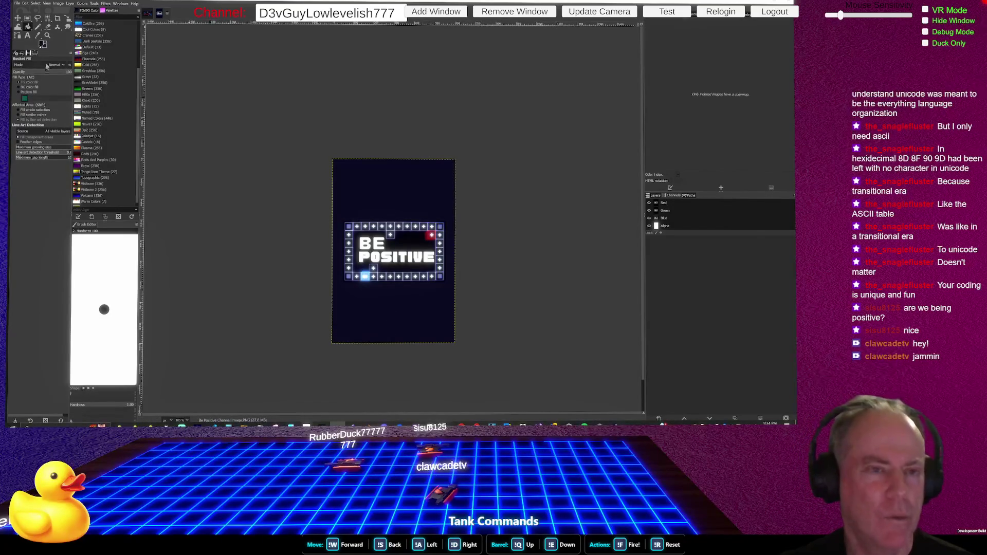
pyautogui.click(26, 5)
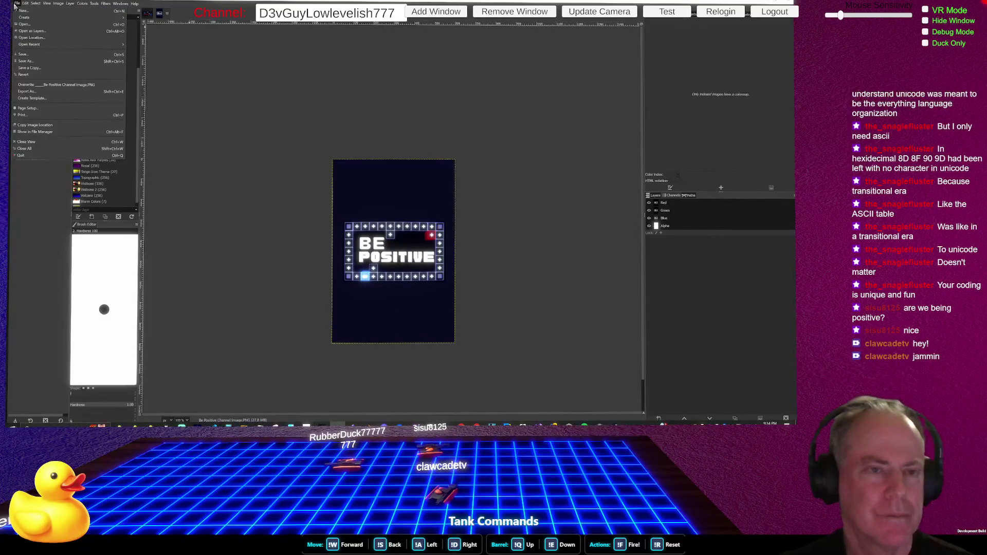
pyautogui.click(40, 57)
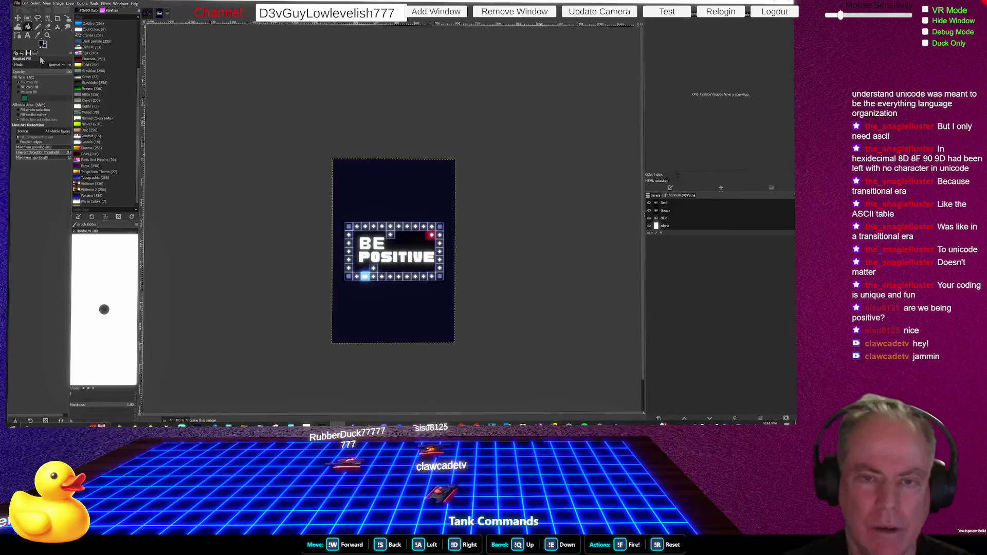
# Confirm saving the capsule as an XCF file, then switch to the Steam Page folder in File Explorer.
pyautogui.hotkey('ctrl', 's')
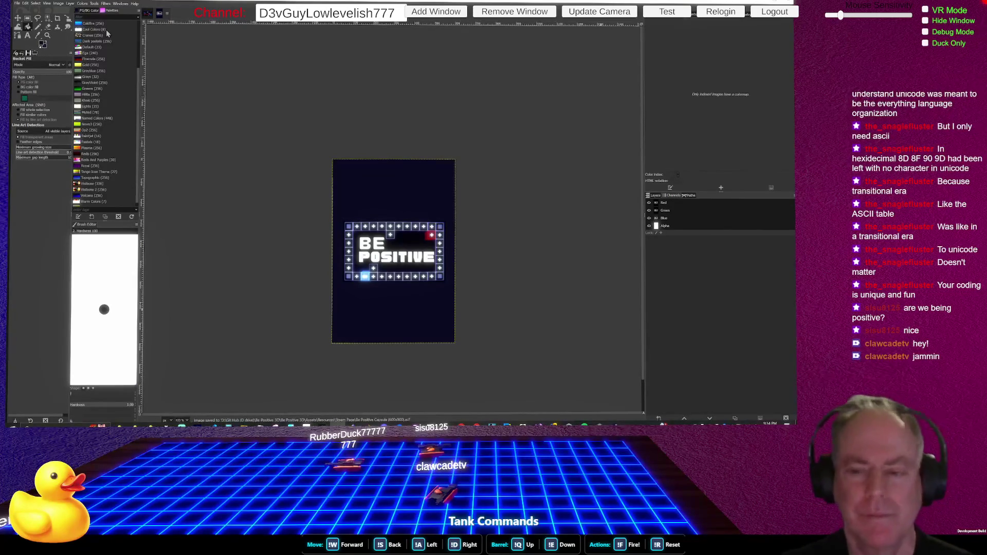
pyautogui.click(18, 3)
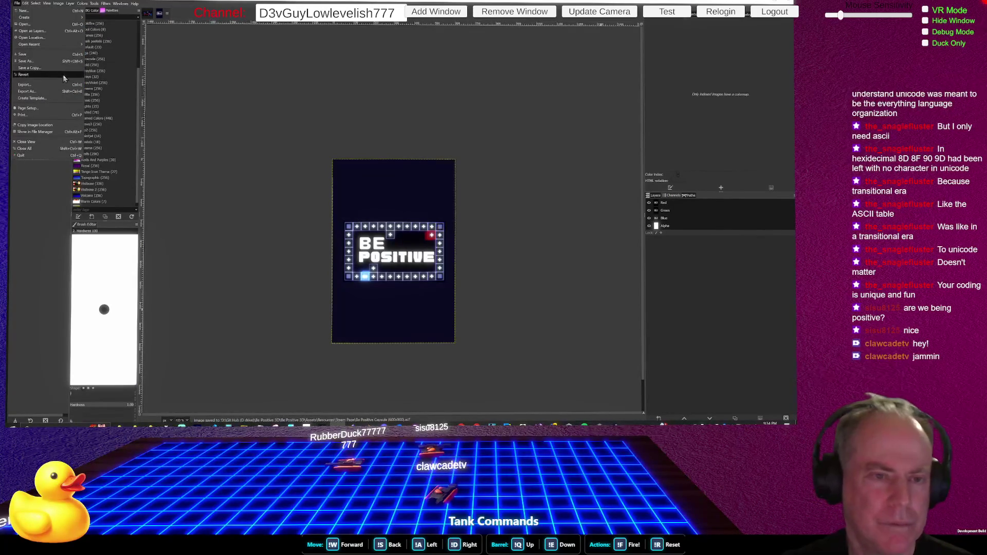
pyautogui.click(35, 93)
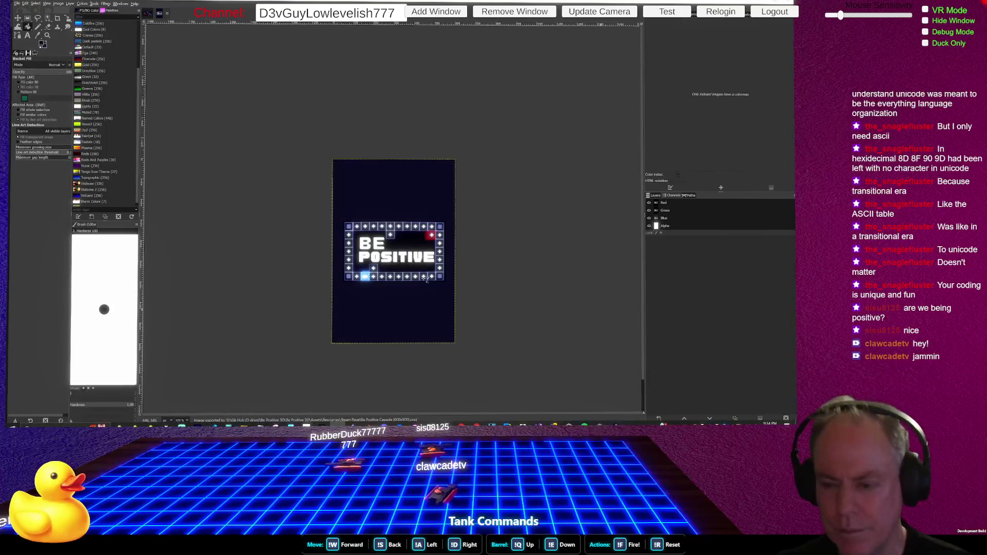
pyautogui.hotkey('alt', 'Tab')
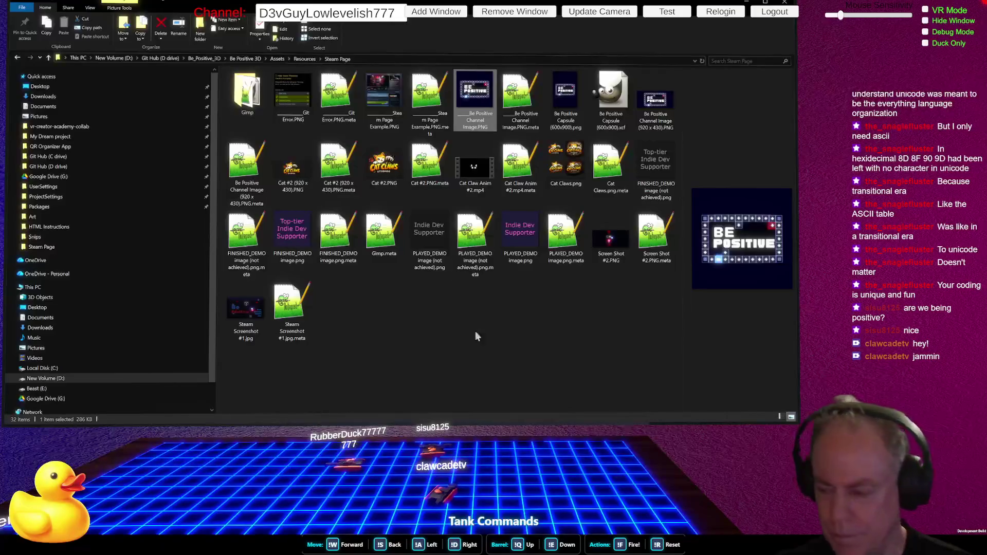
# Switch to Spotify's SYNTHWAVE by StreemTunes playlist, which is playing Andromeda.
pyautogui.hotkey('alt', 'Tab')
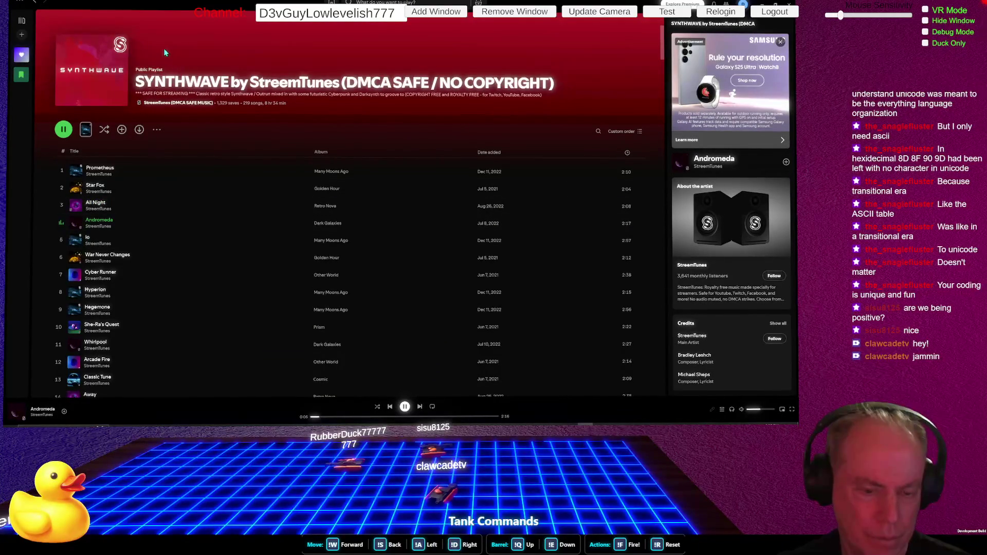
# Play Hyperion from the SYNTHWAVE playlist a little quieter, then return to the Steam Page folder.
pyautogui.click(62, 246)
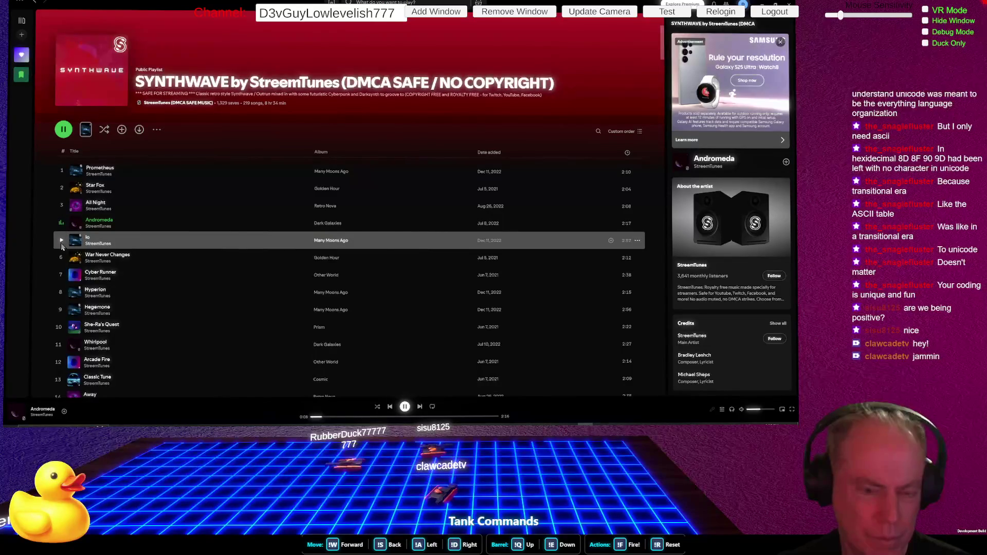
pyautogui.click(61, 241)
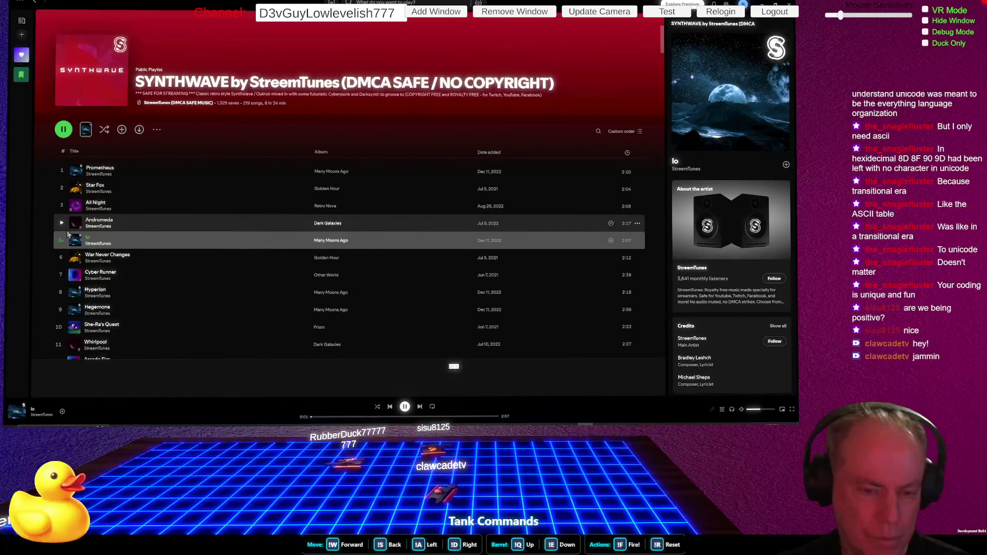
pyautogui.click(61, 258)
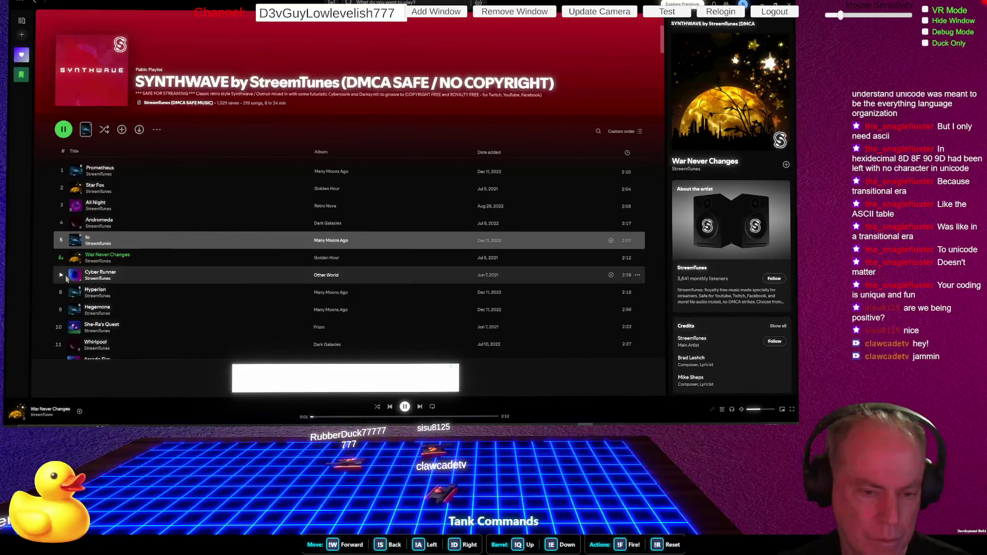
pyautogui.click(764, 410)
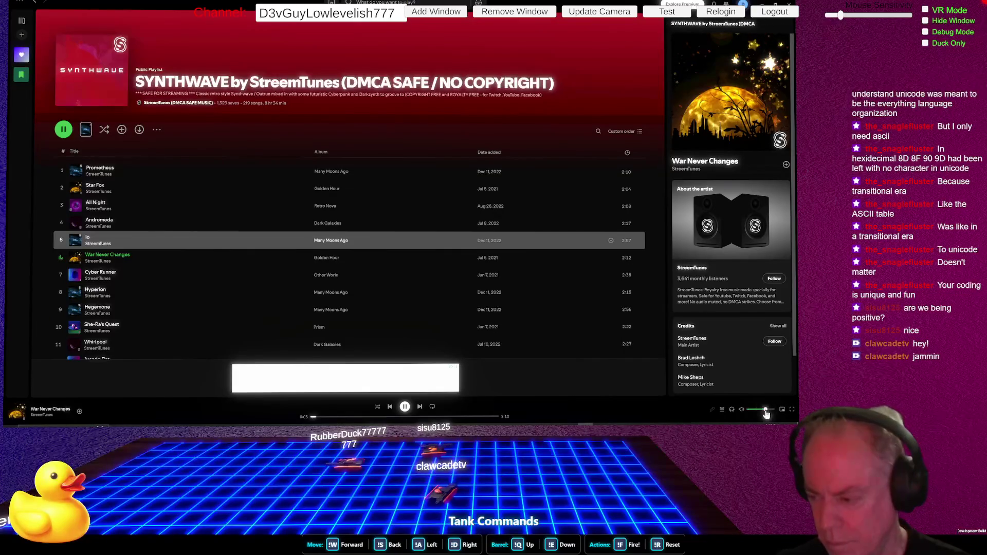
pyautogui.click(61, 276)
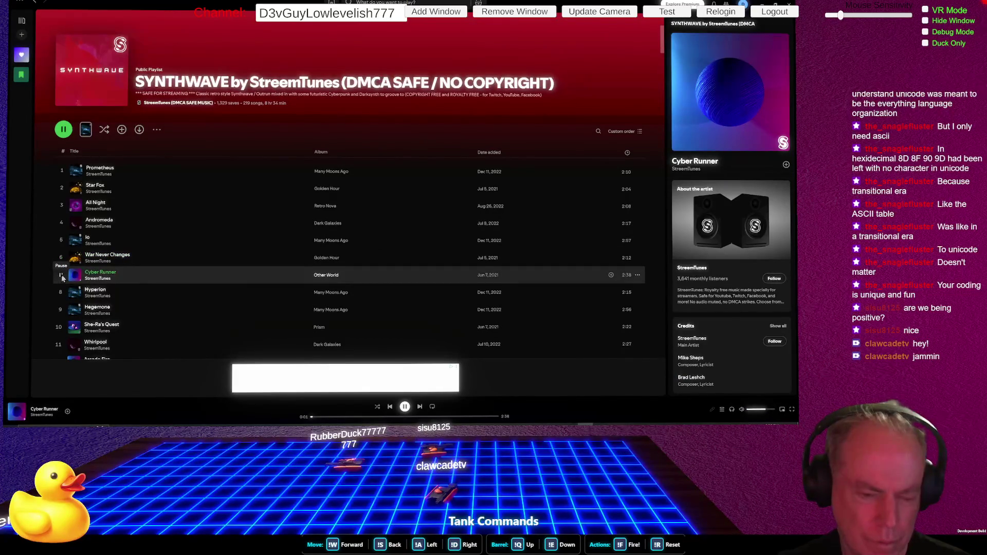
pyautogui.click(60, 292)
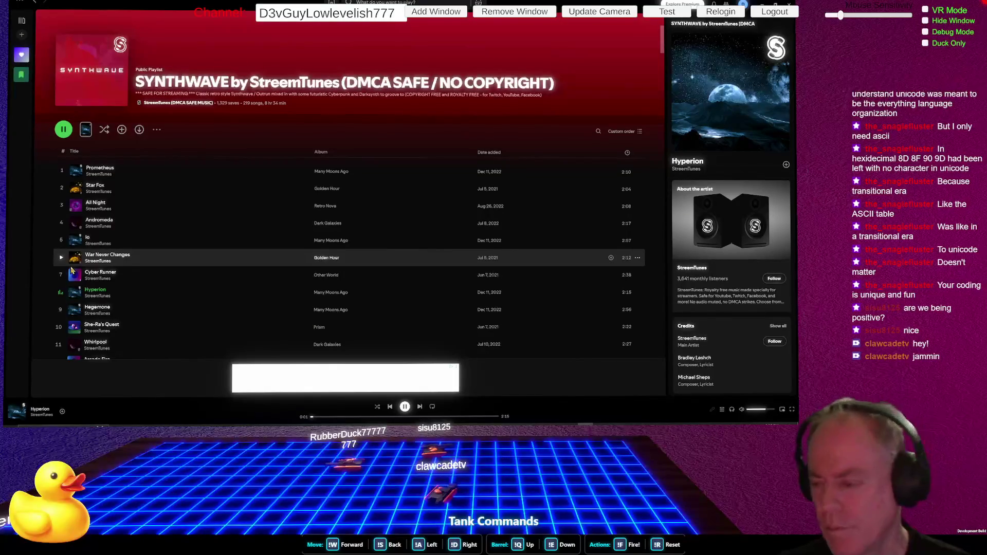
pyautogui.moveTo(765, 409); pyautogui.dragTo(759, 410)
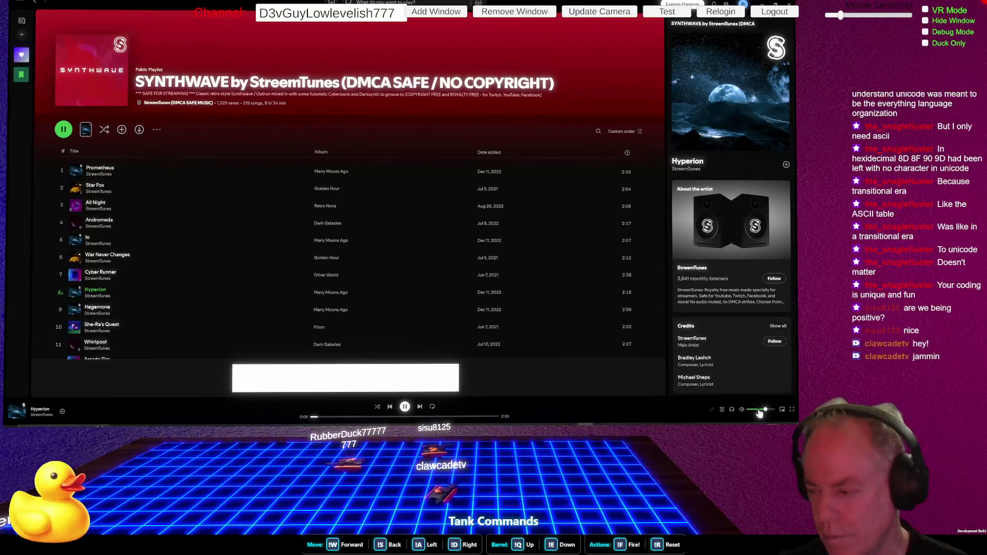
pyautogui.hotkey('alt', 'Tab')
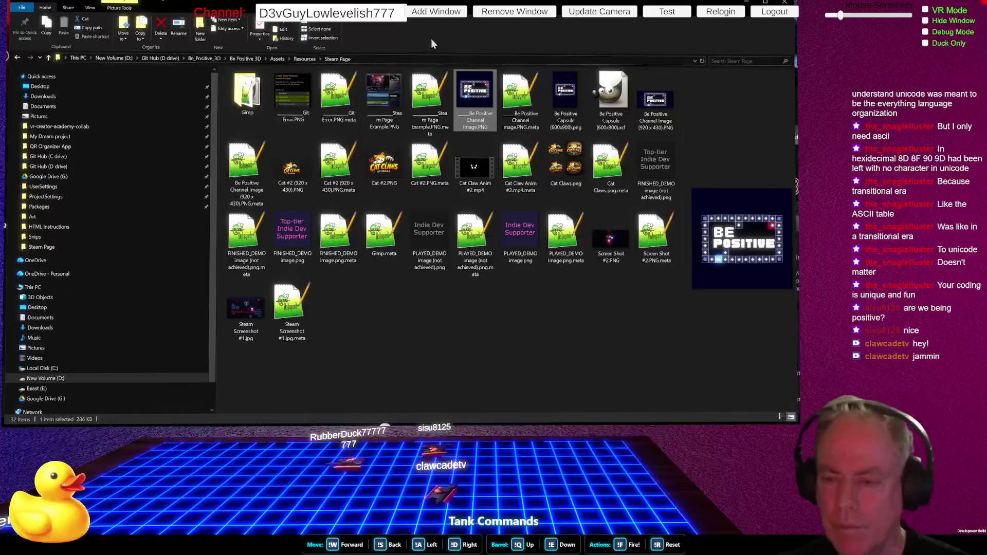
# Show the folder's ribbon shortcut hints, then go back to Spotify playing Hyperion.
pyautogui.press('alt')
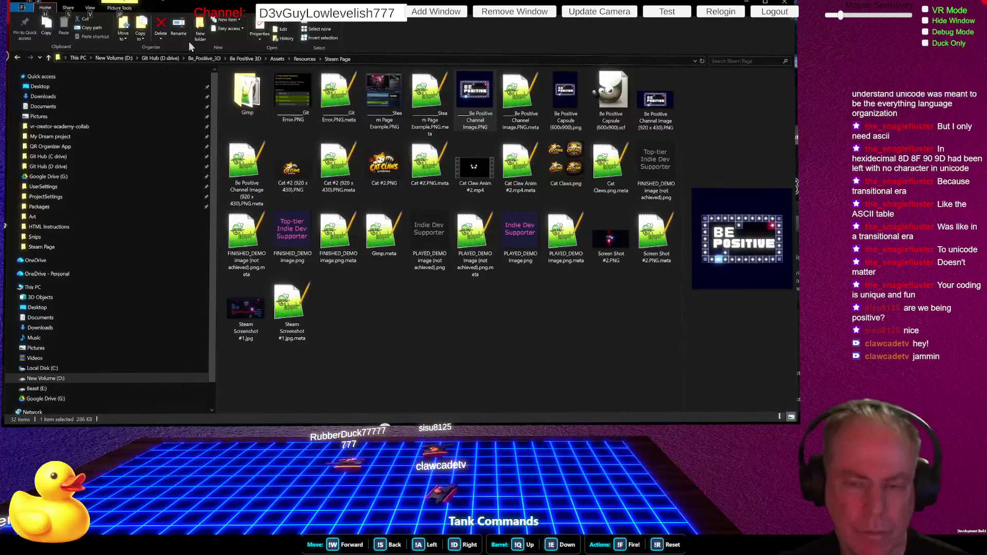
pyautogui.hotkey('alt', 'Tab')
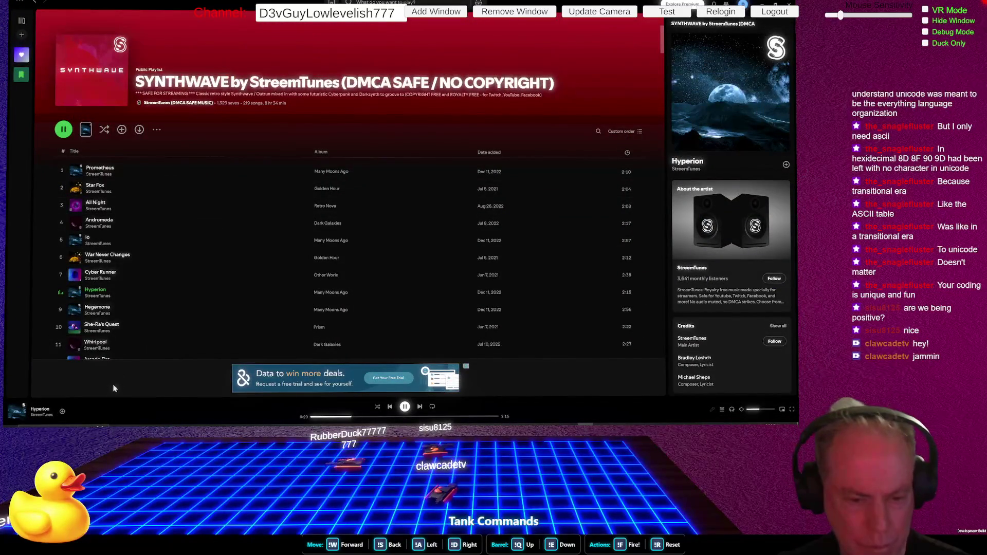
# Skip from Hegemone to She-Ra's Quest in the playlist, then return to the Steam Page folder.
pyautogui.click(60, 309)
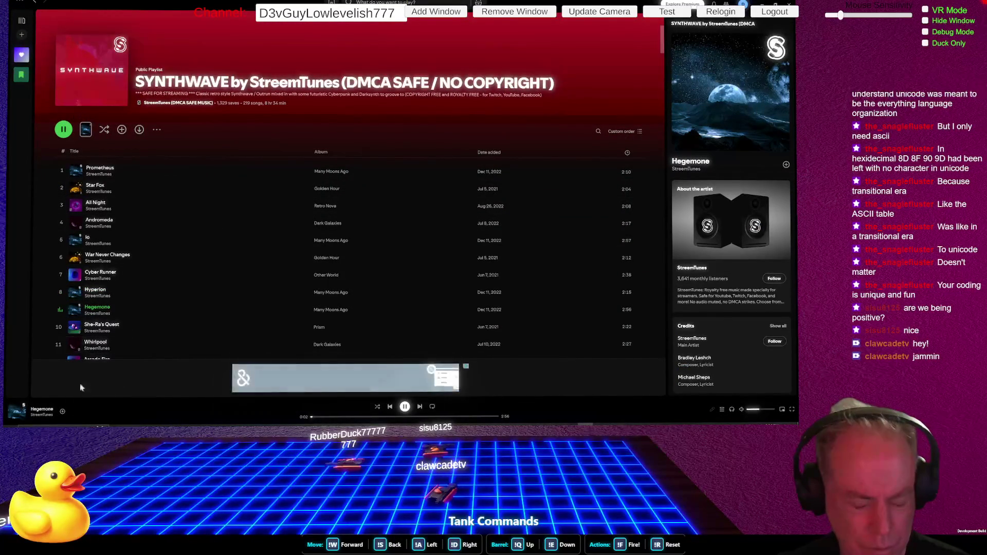
pyautogui.scroll(-1, 129, 278)
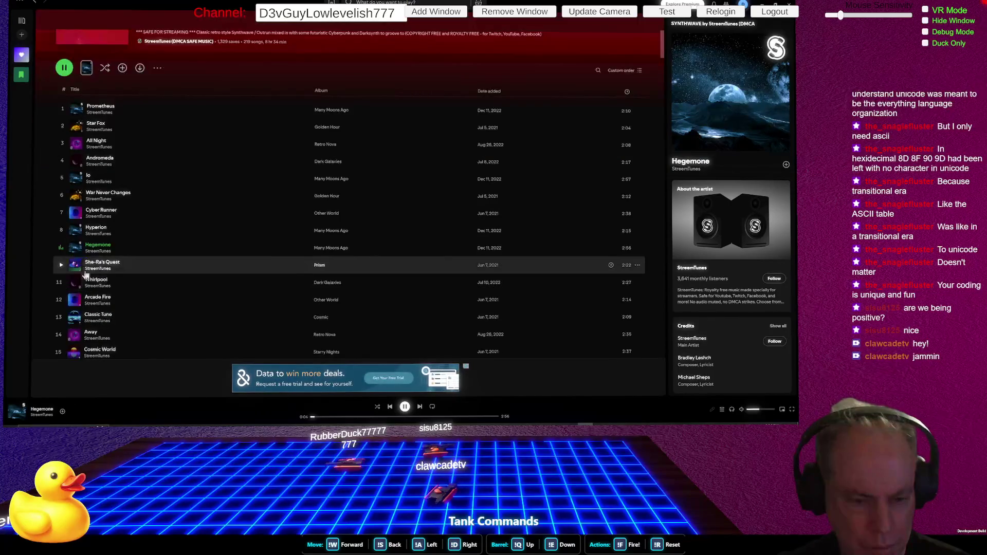
pyautogui.click(61, 265)
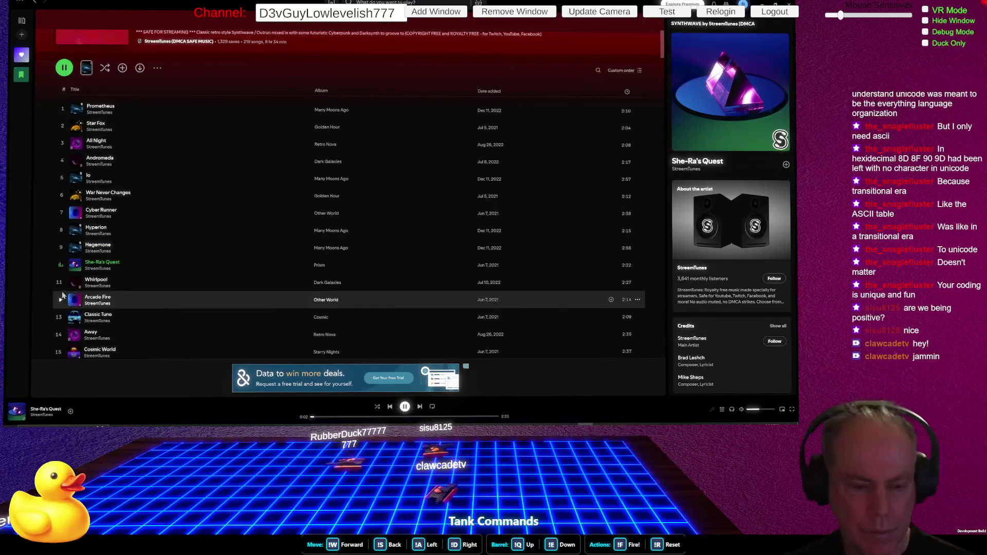
pyautogui.hotkey('alt', 'Tab')
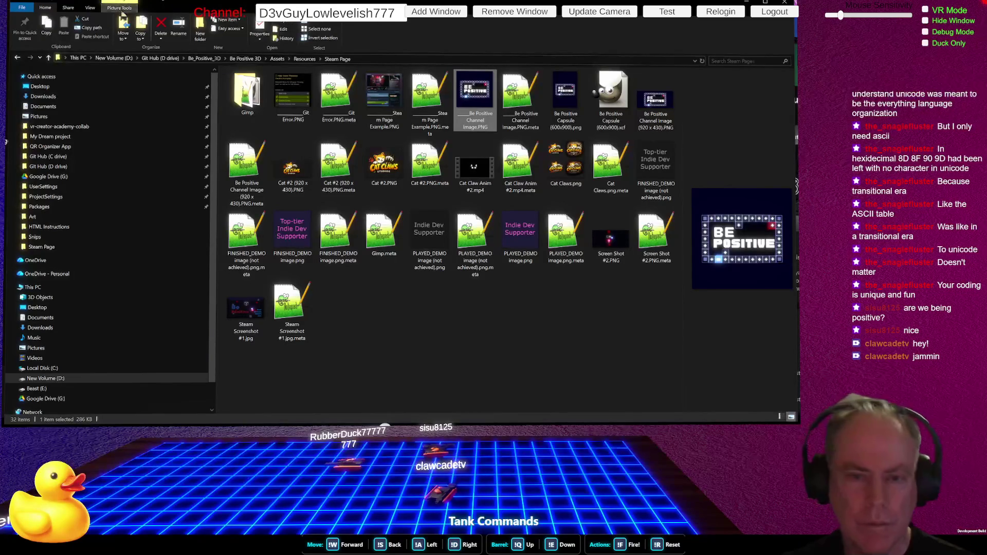
# Show Steam Page in Details view sorted by Name ascending, Gimp first, and maximize the window.
pyautogui.click(90, 8)
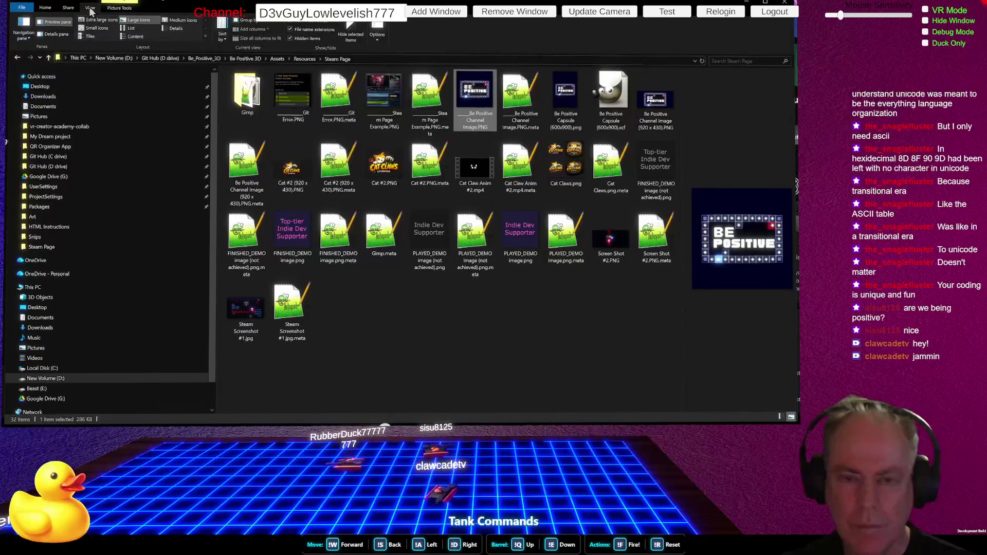
pyautogui.click(139, 28)
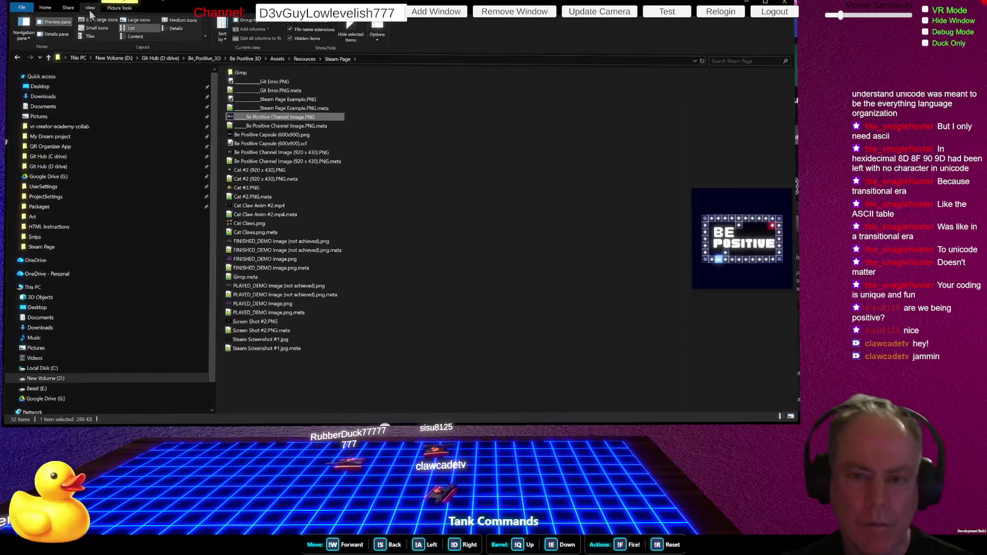
pyautogui.click(177, 29)
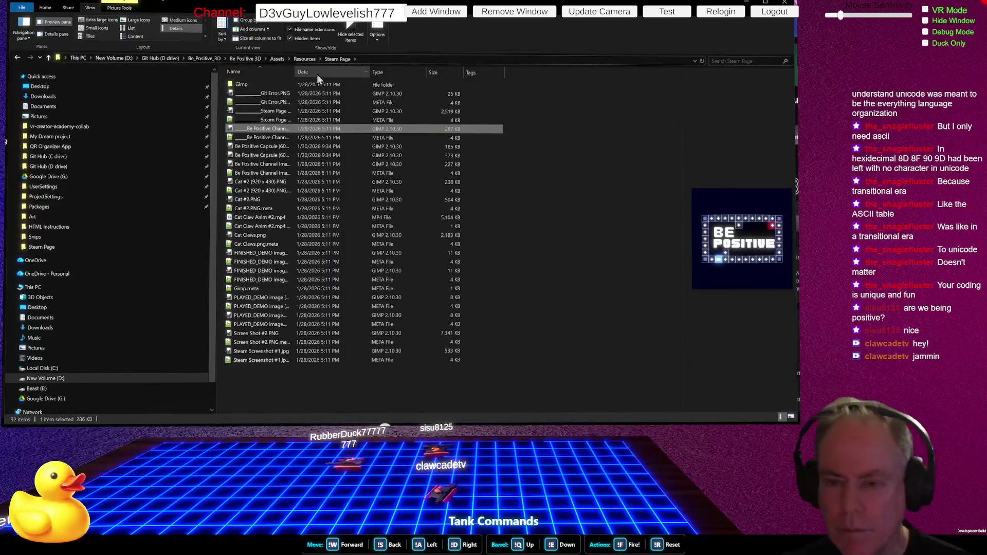
pyautogui.click(268, 71)
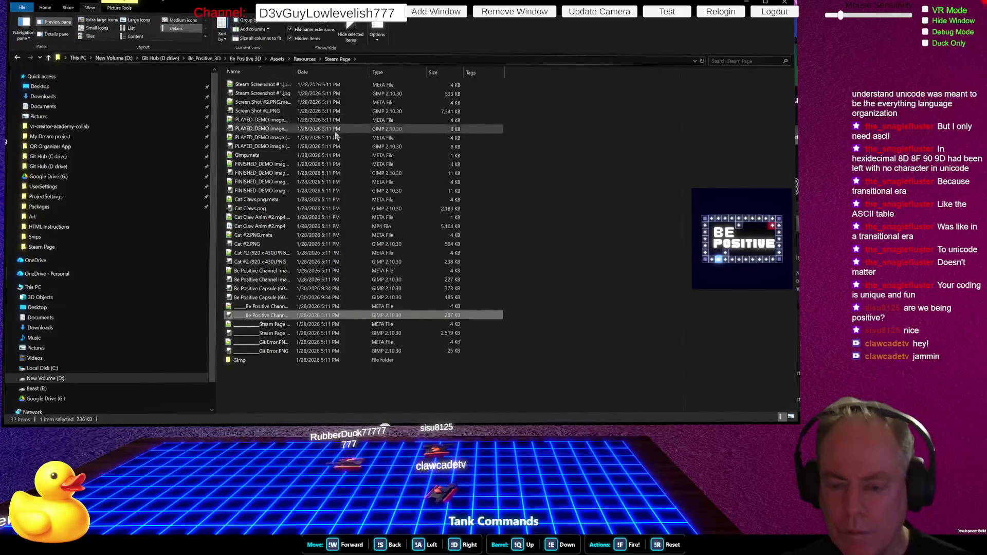
pyautogui.click(274, 75)
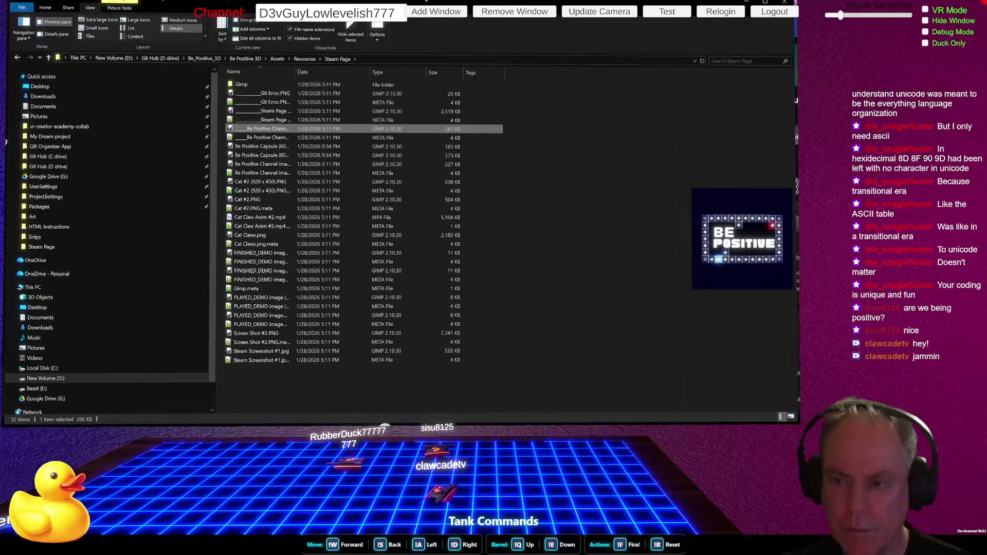
pyautogui.press('super+Up')
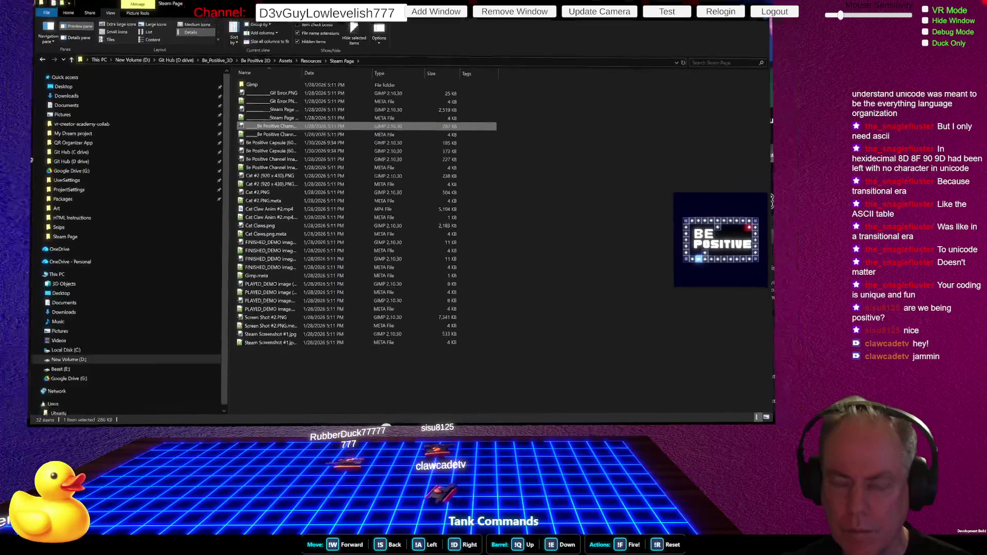
# Create a new folder named Capsules in the Steam Page folder.
pyautogui.rightClick(293, 316)
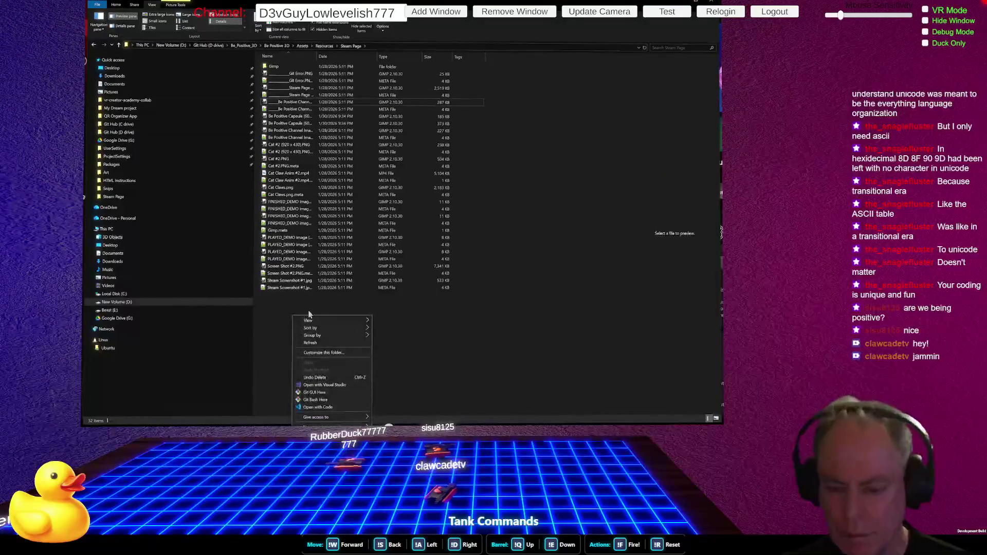
pyautogui.moveTo(328, 348)
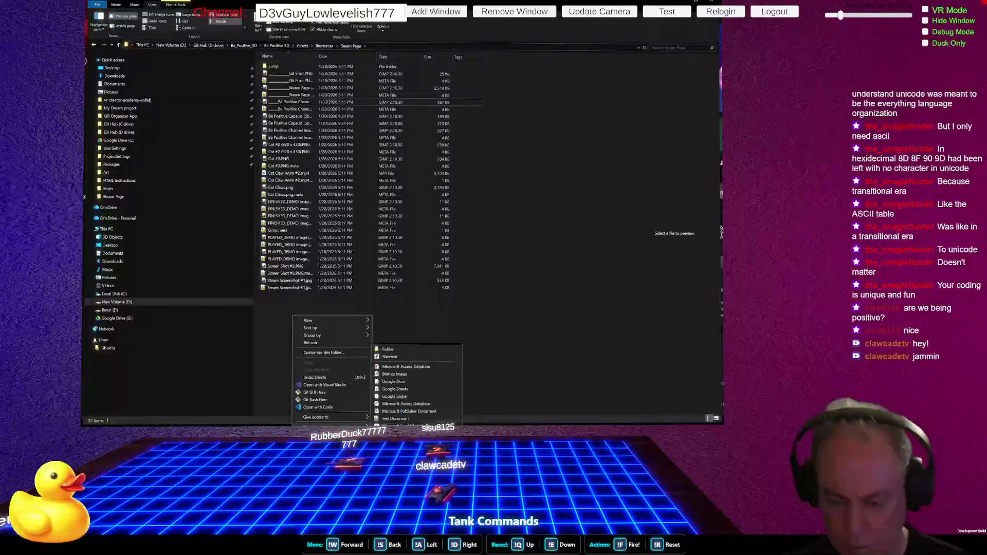
pyautogui.click(405, 349)
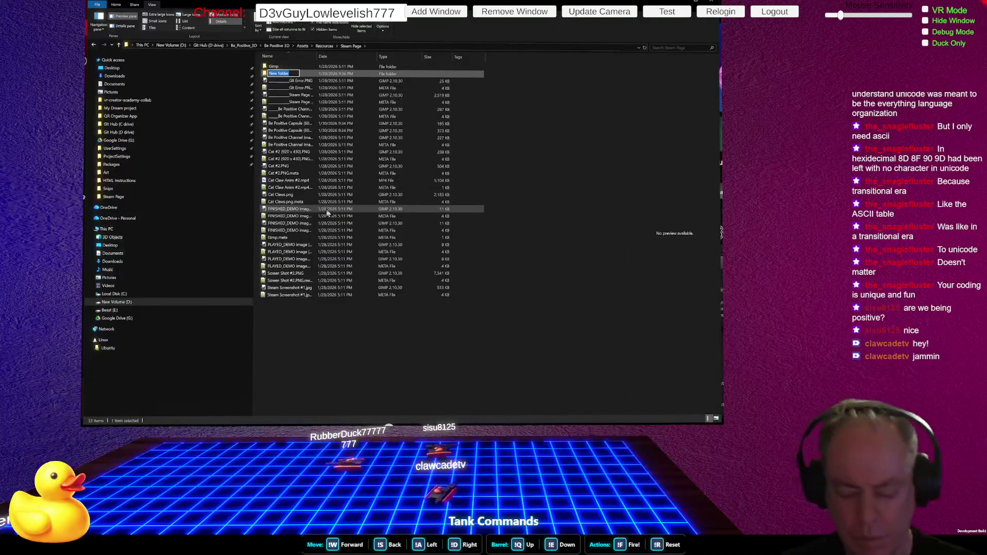
pyautogui.write('Capsules')
pyautogui.press('Return')
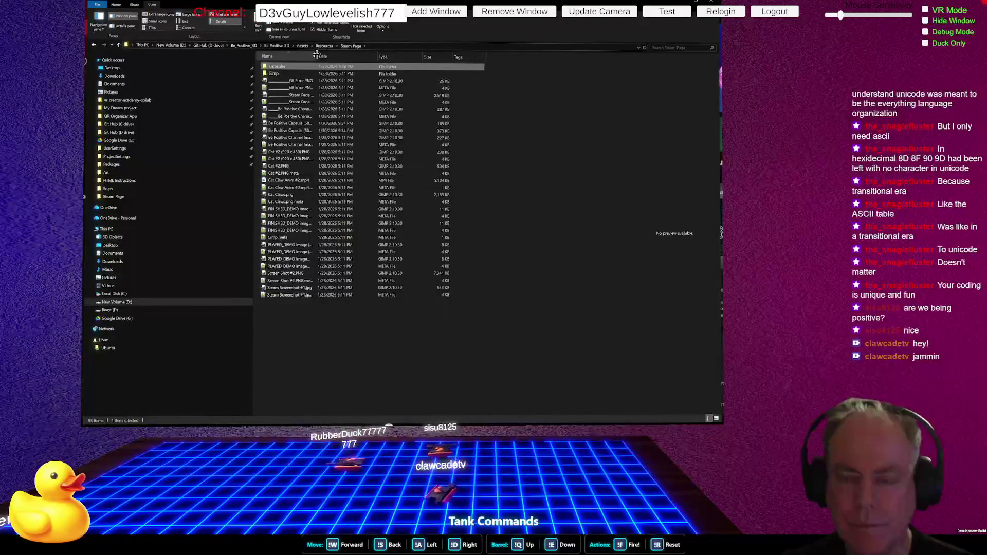
# Move the Be Positive Capsule (600x900) PNG and XCF into Capsules, then open it.
pyautogui.moveTo(316, 54); pyautogui.dragTo(375, 54)
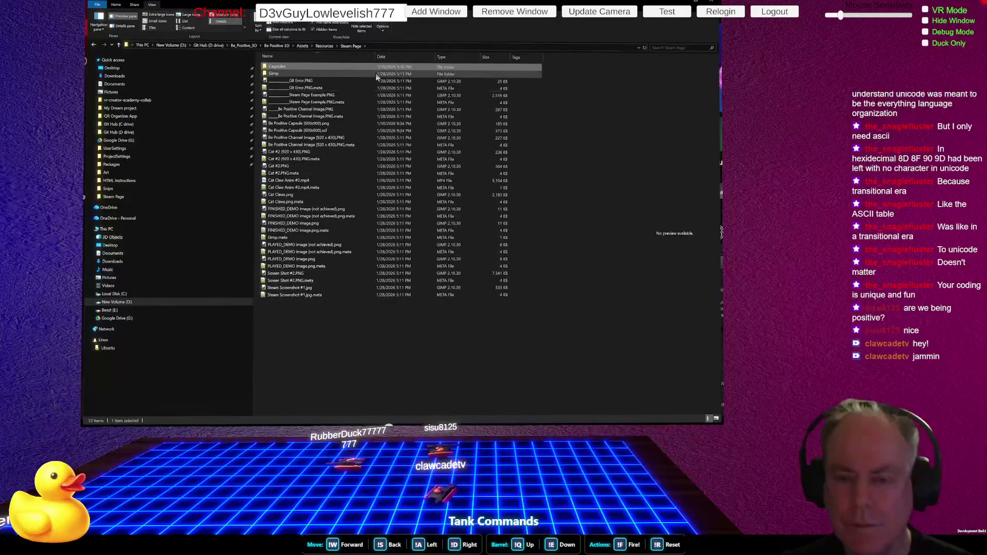
pyautogui.click(339, 124)
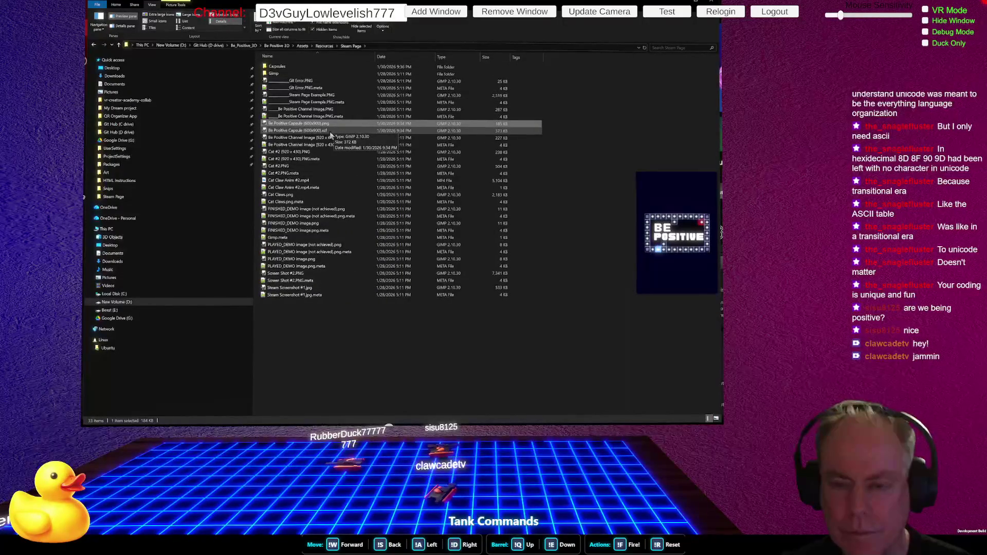
pyautogui.keyDown('ctrl'); pyautogui.click(327, 131); pyautogui.keyUp('ctrl')
pyautogui.moveTo(321, 133); pyautogui.dragTo(278, 66)
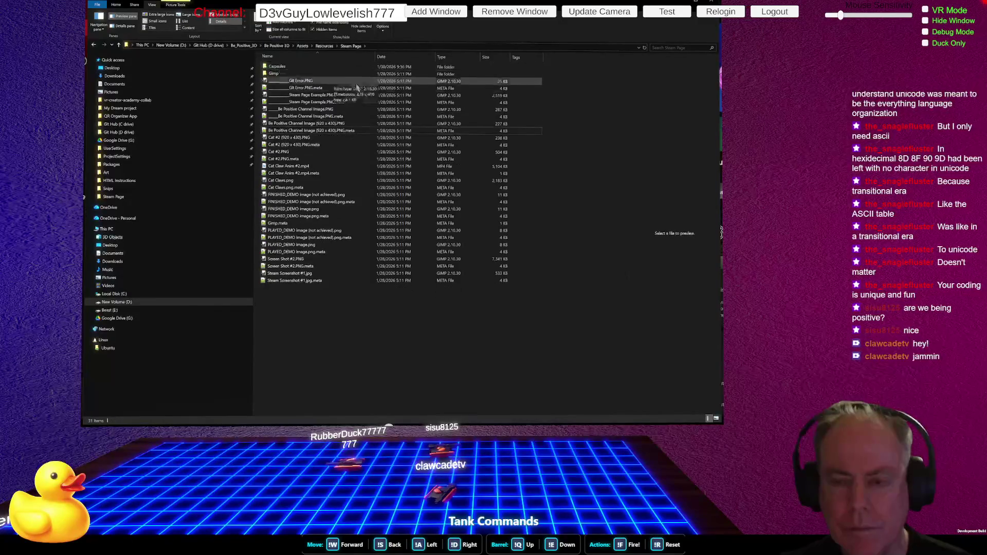
pyautogui.doubleClick(288, 67)
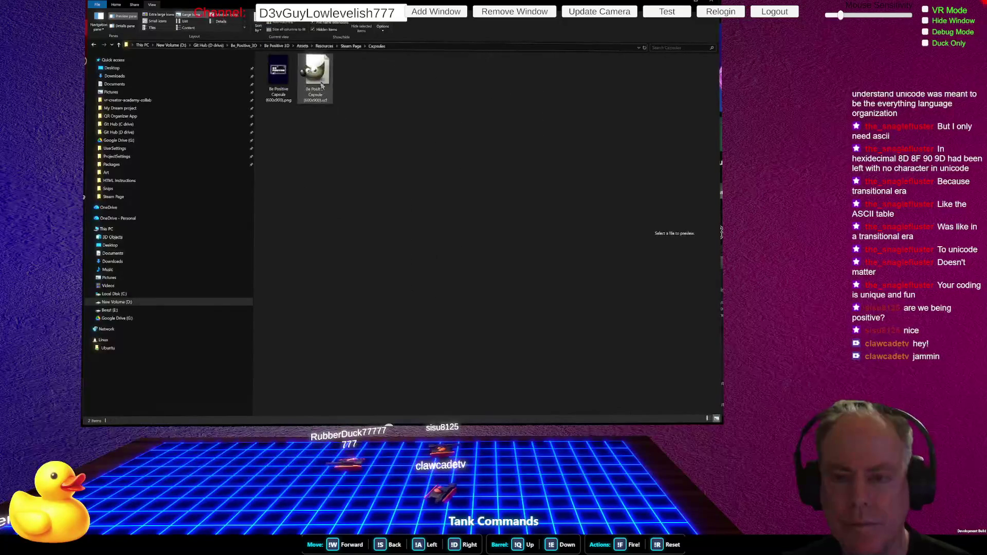
# Create a Gimp subfolder inside the Capsules folder.
pyautogui.rightClick(294, 155)
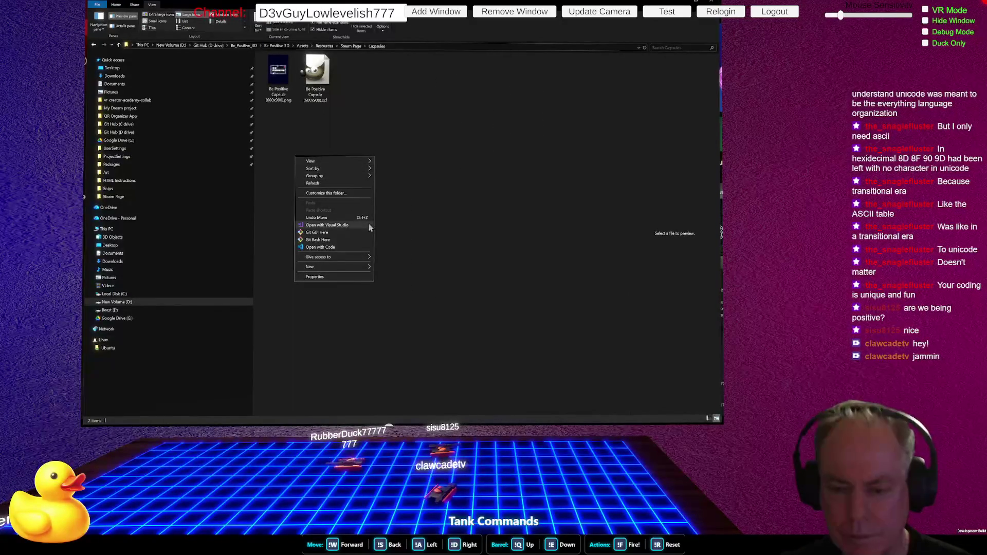
pyautogui.moveTo(333, 266)
pyautogui.click(386, 266)
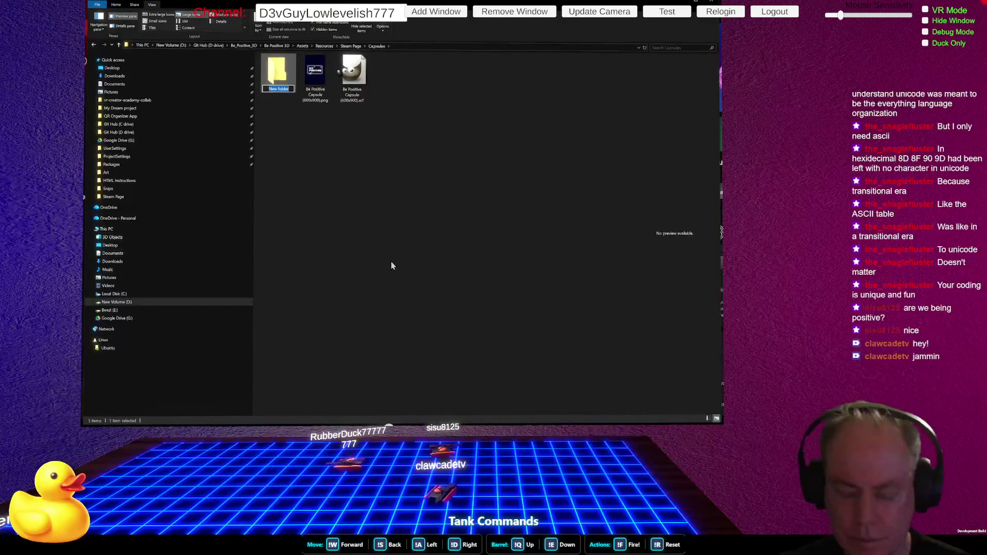
pyautogui.write('Gimp')
pyautogui.press('Return')
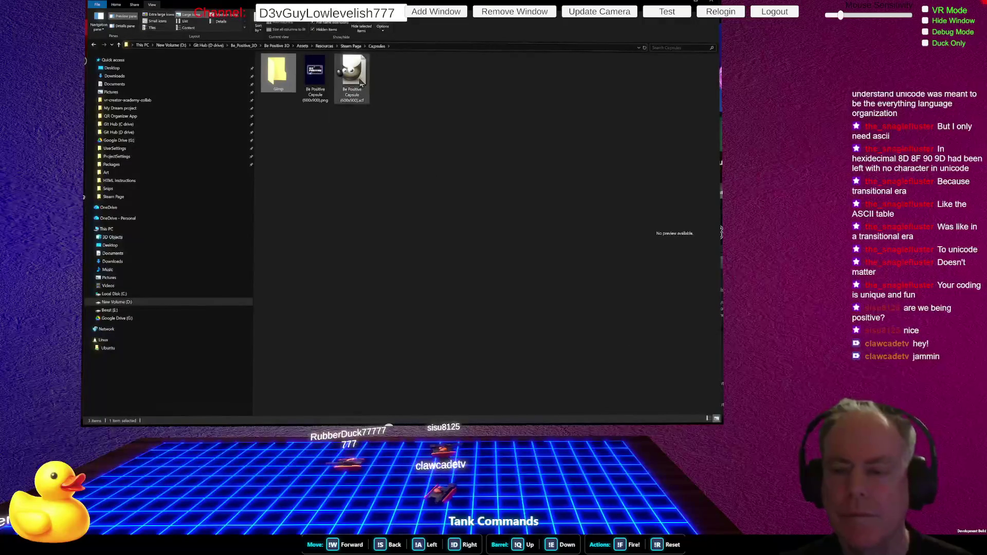
# Move the capsule's .xcf source into the Gimp folder and select the finished PNG.
pyautogui.click(353, 77)
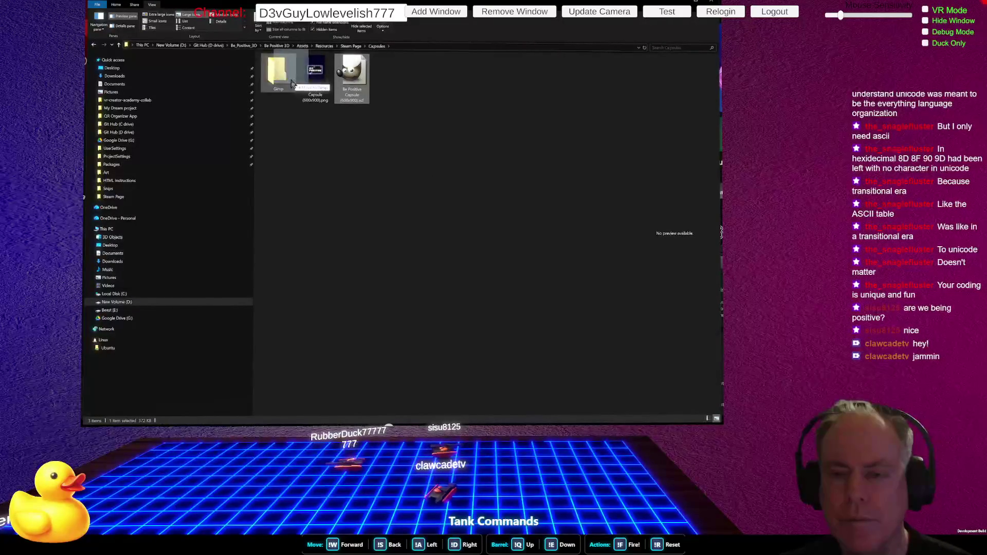
pyautogui.moveTo(353, 77); pyautogui.dragTo(277, 72)
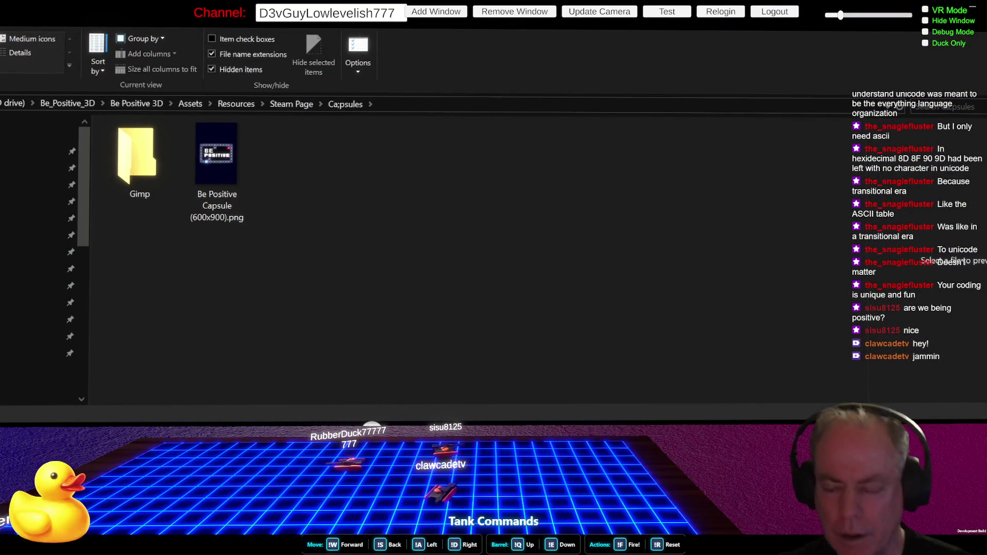
pyautogui.click(217, 169)
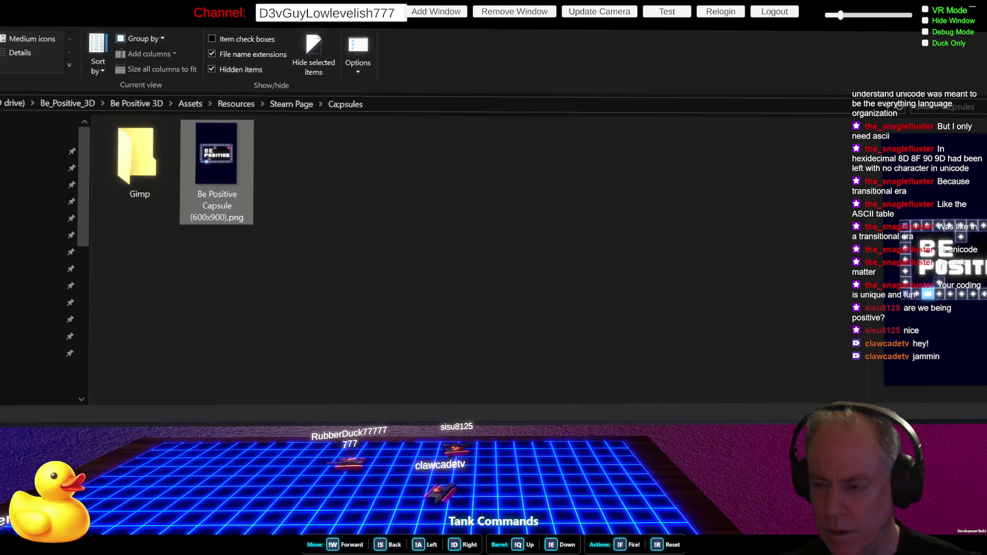
# Switch from File Explorer to the Steam library home.
pyautogui.hotkey('alt', 'Tab')
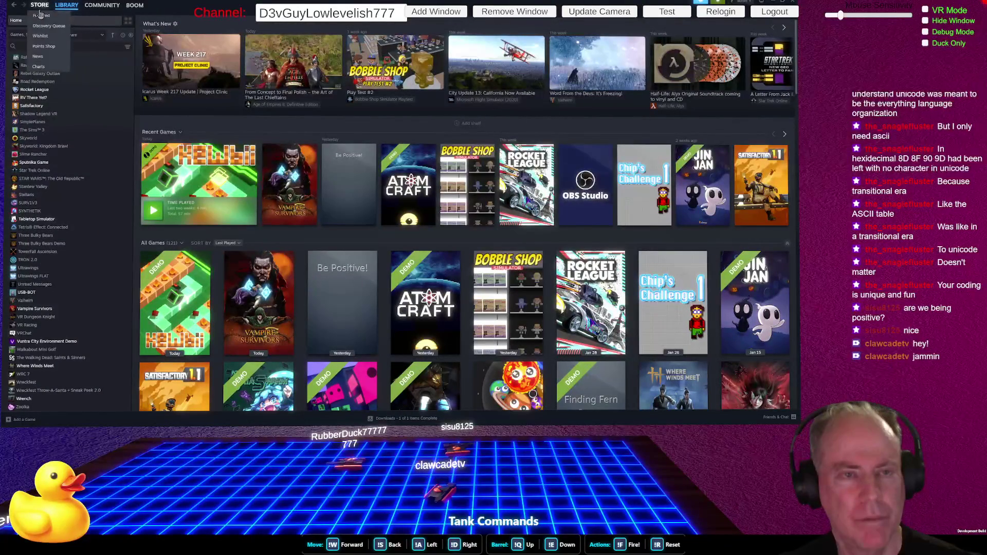
# Navigate back and forward in Steam, view the library's Collections page, then return home.
pyautogui.click(15, 7)
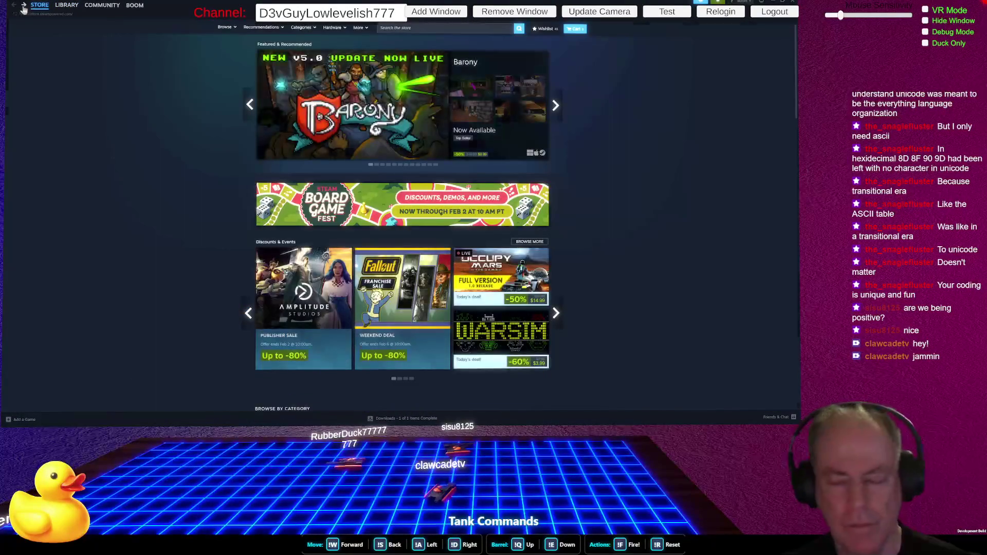
pyautogui.click(24, 6)
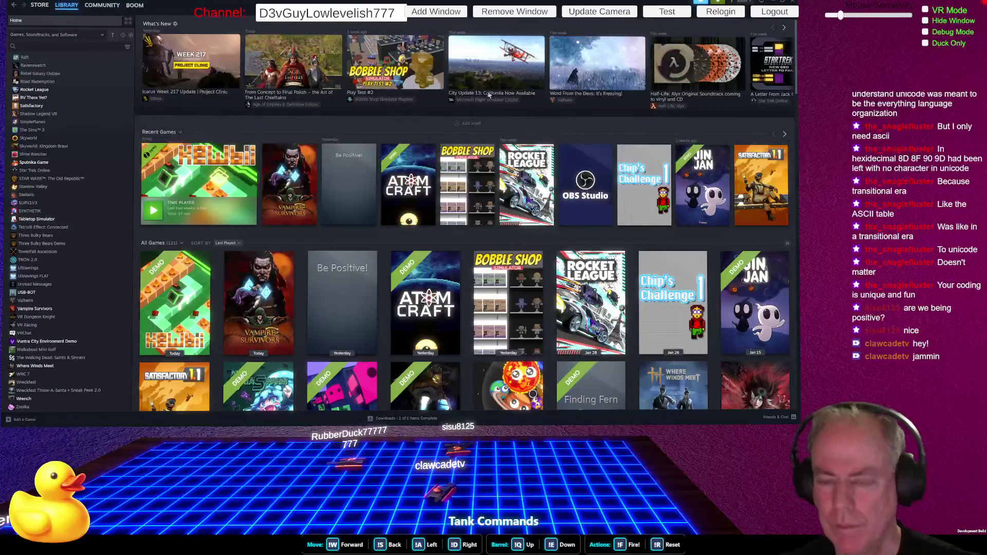
pyautogui.click(13, 9)
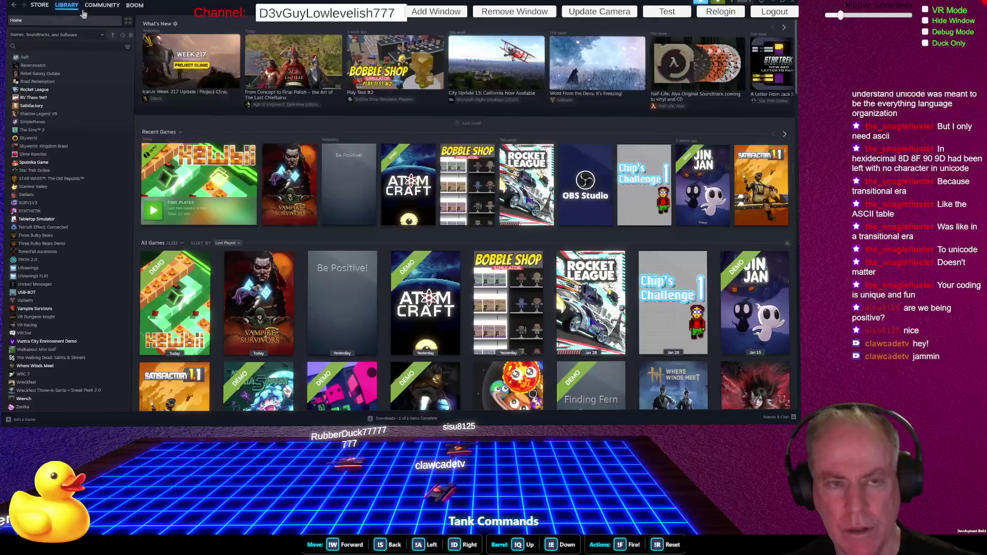
pyautogui.click(66, 24)
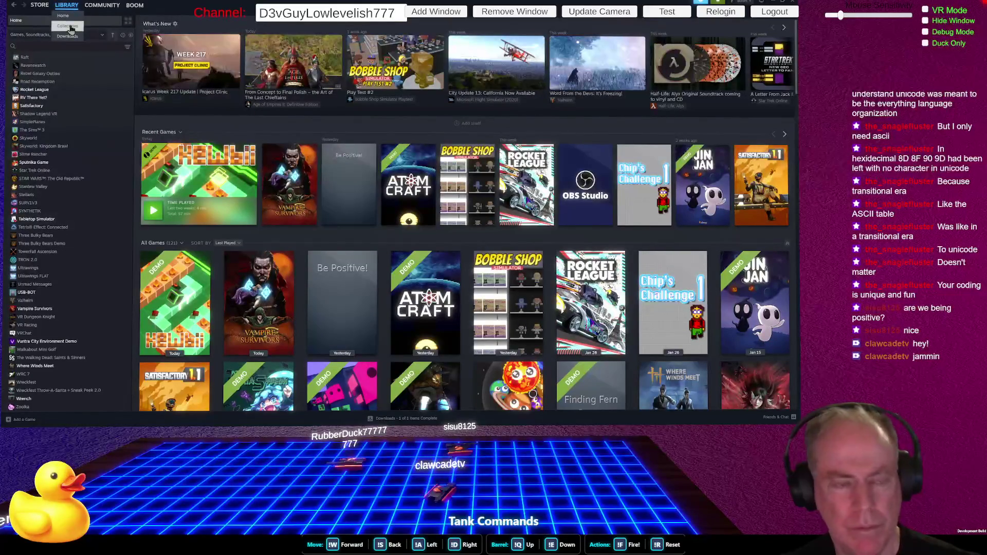
pyautogui.click(69, 26)
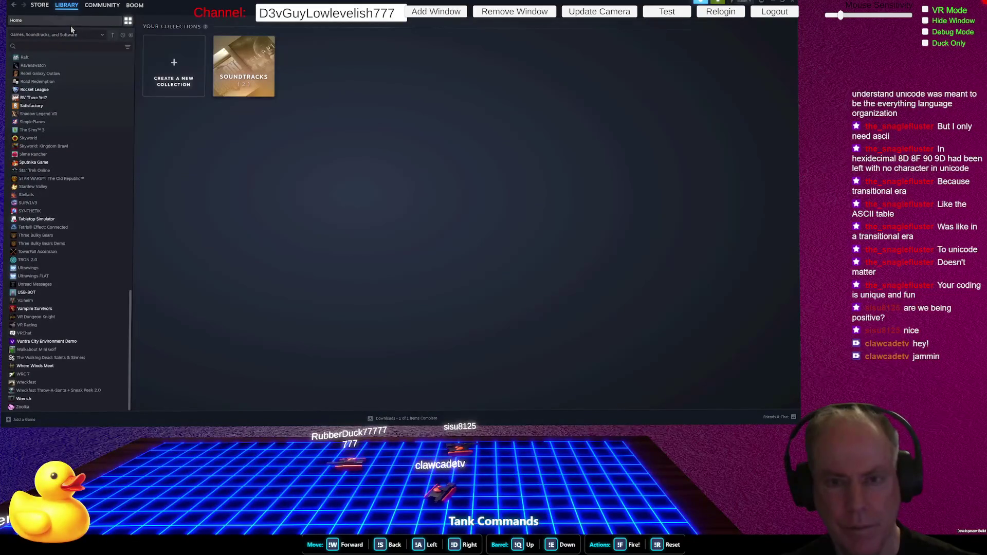
pyautogui.click(69, 8)
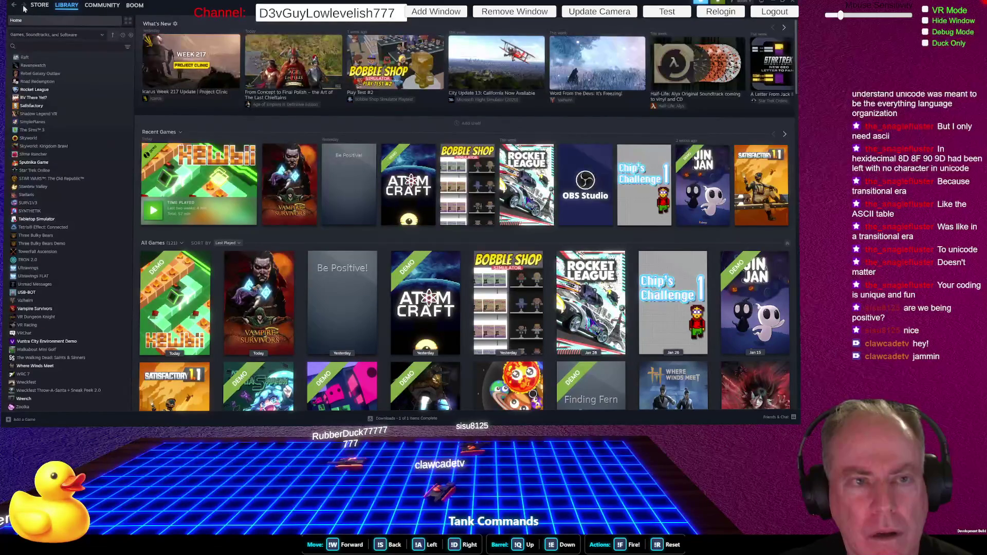
# Return to Steam's library home, where Be Positive! still shows a grey placeholder capsule.
pyautogui.click(14, 8)
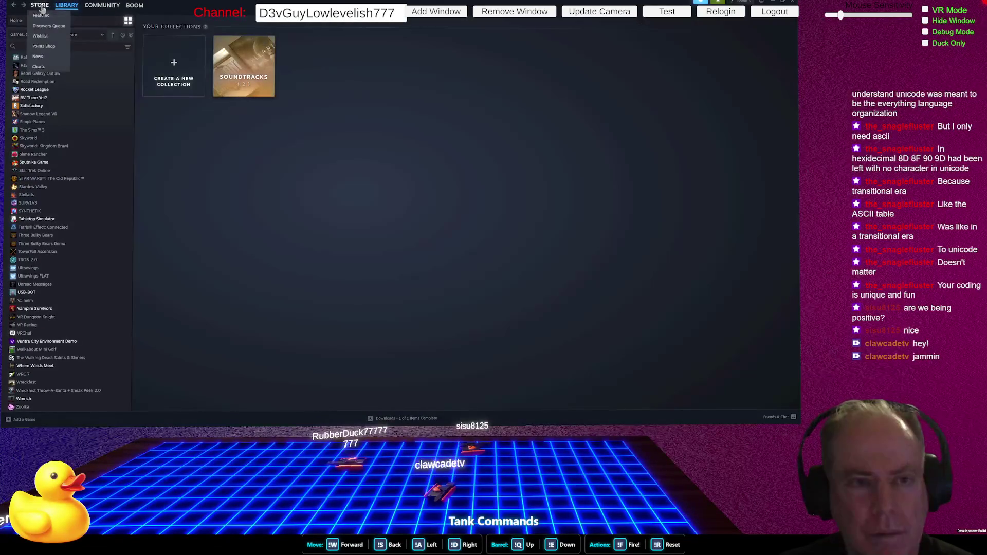
pyautogui.click(41, 5)
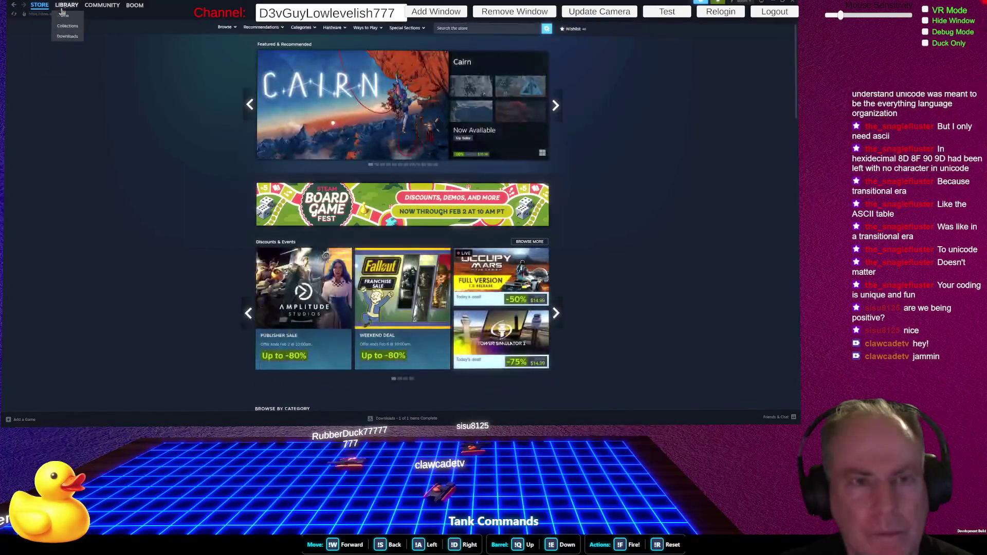
pyautogui.click(67, 5)
pyautogui.click(64, 16)
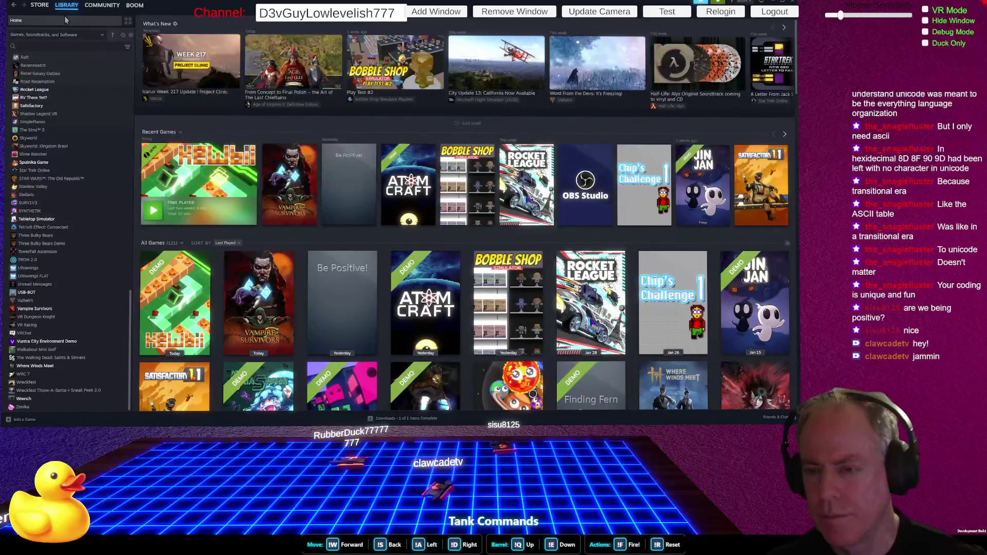
# In File Explorer, go up from the Capsules folder to the Steam Page folder listing.
pyautogui.hotkey('alt', 'Tab')
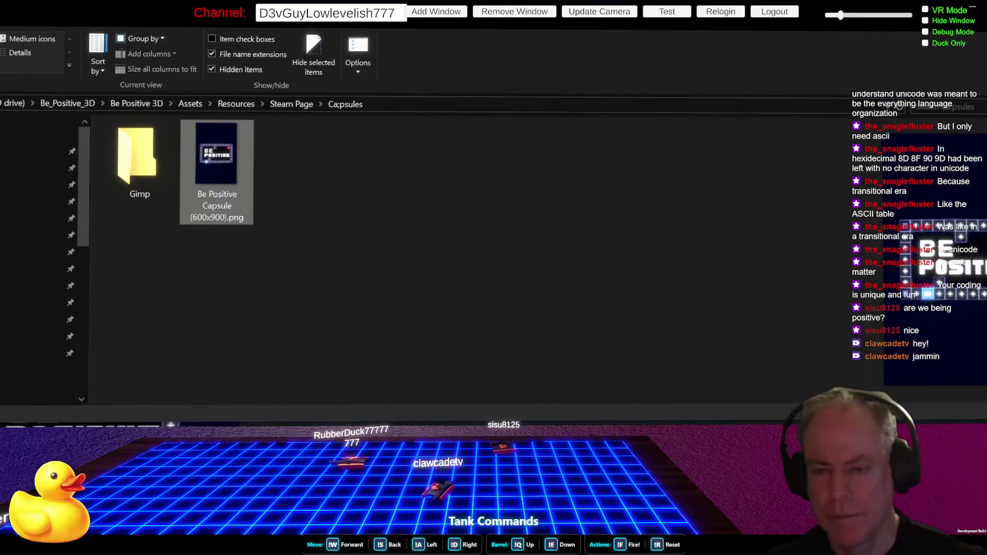
pyautogui.click(288, 102)
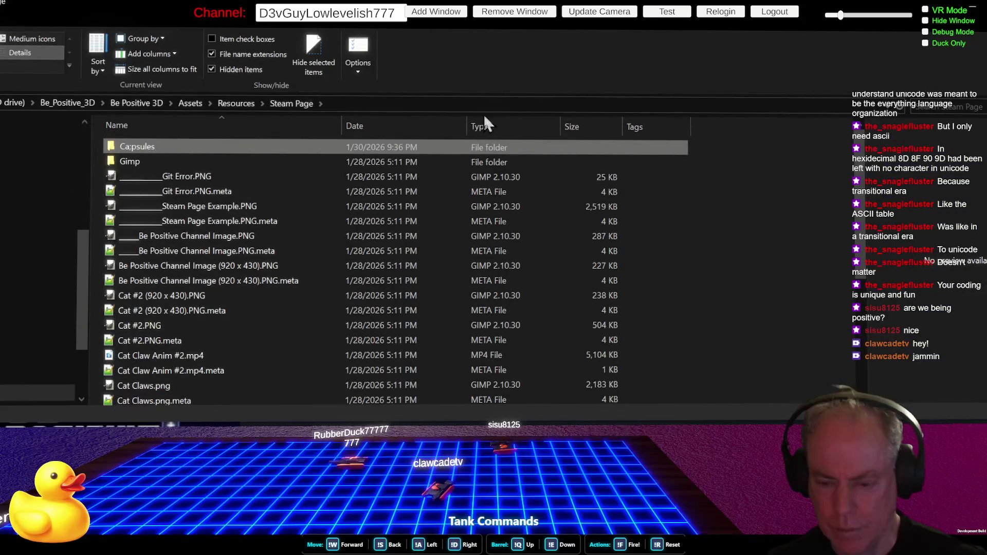
pyautogui.scroll(-3, 509, 127)
pyautogui.scroll(3, 510, 129)
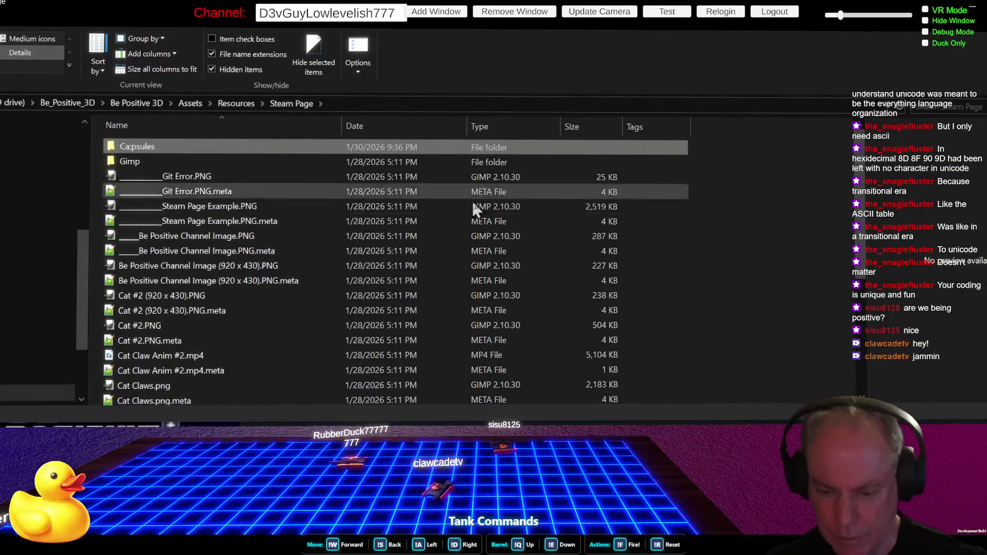
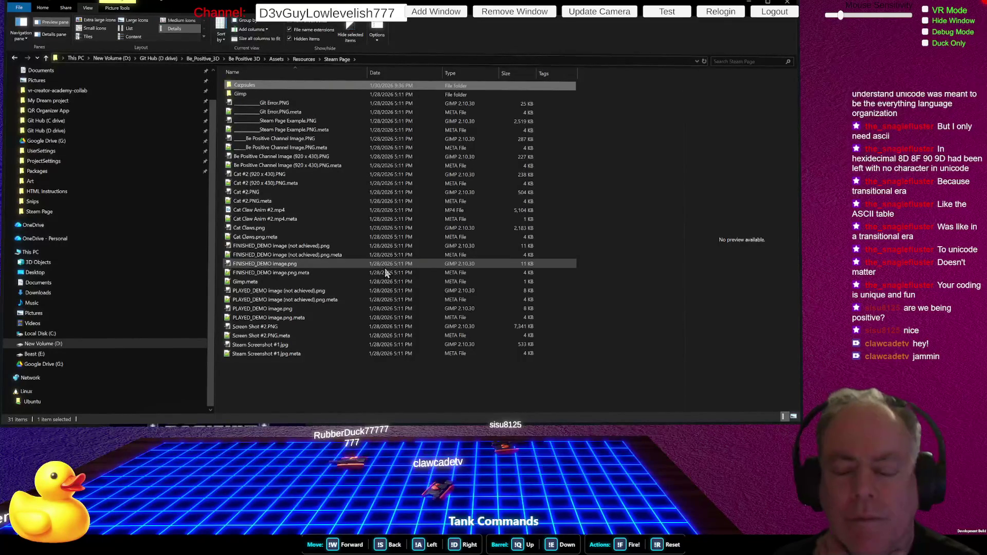
# Preview the PLAYED_DEMO and Cat #2 images and add a 'Company Logo' folder in Steam Page.
pyautogui.click(324, 300)
pyautogui.click(283, 309)
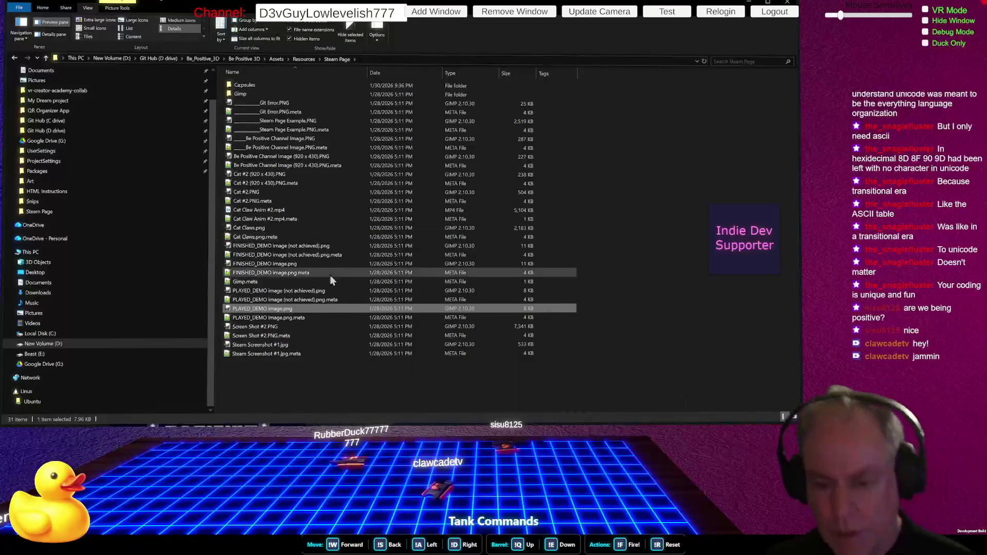
pyautogui.rightClick(246, 368)
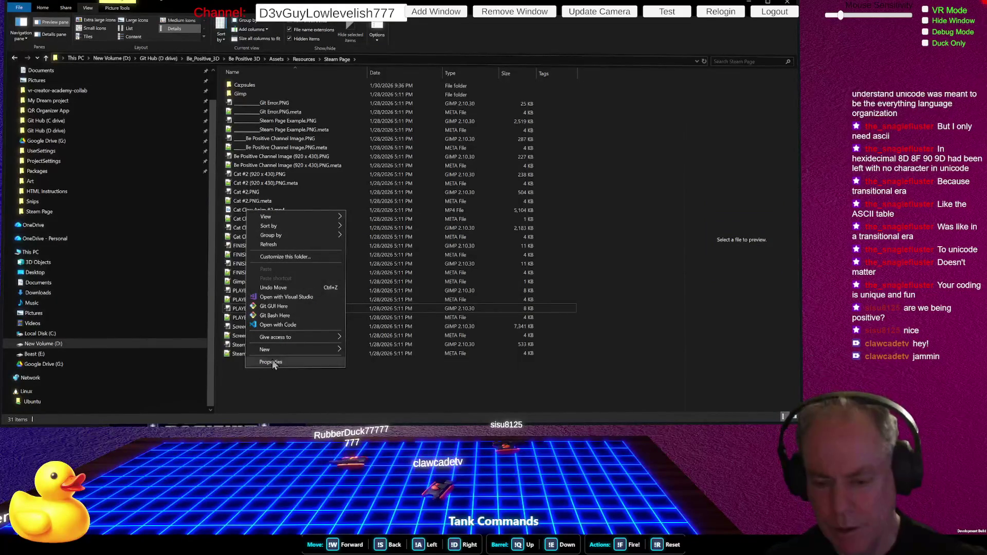
pyautogui.click(375, 351)
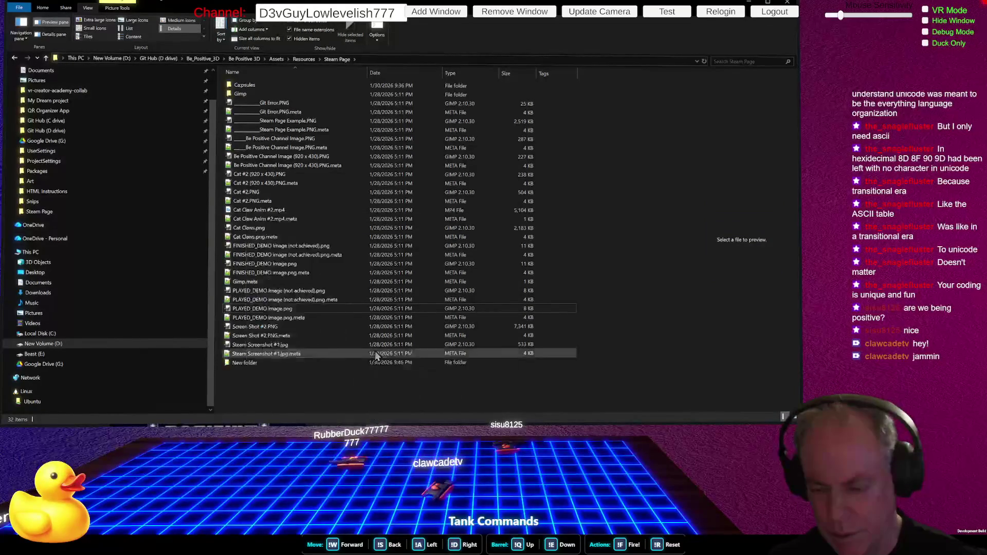
pyautogui.write('Company')
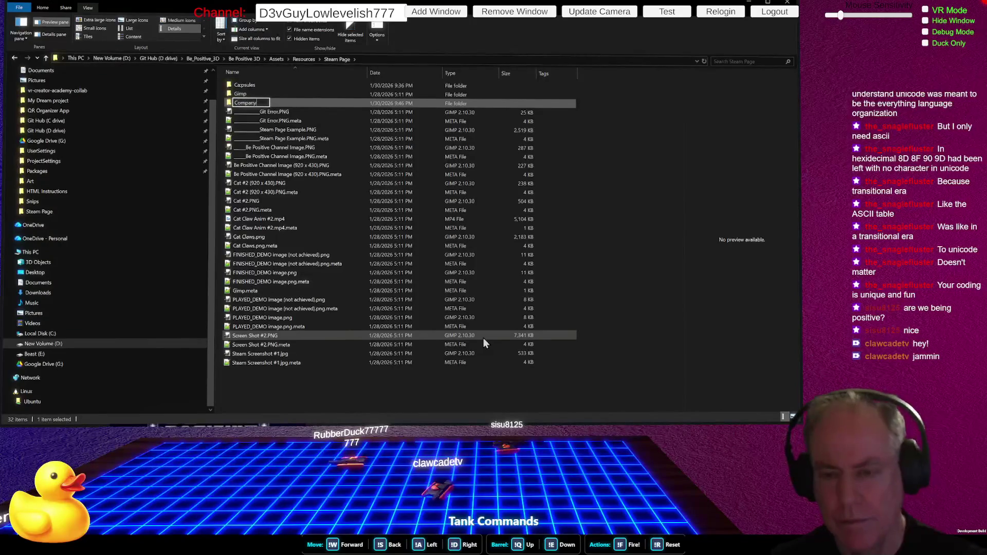
pyautogui.write(' Logo')
pyautogui.press('Return')
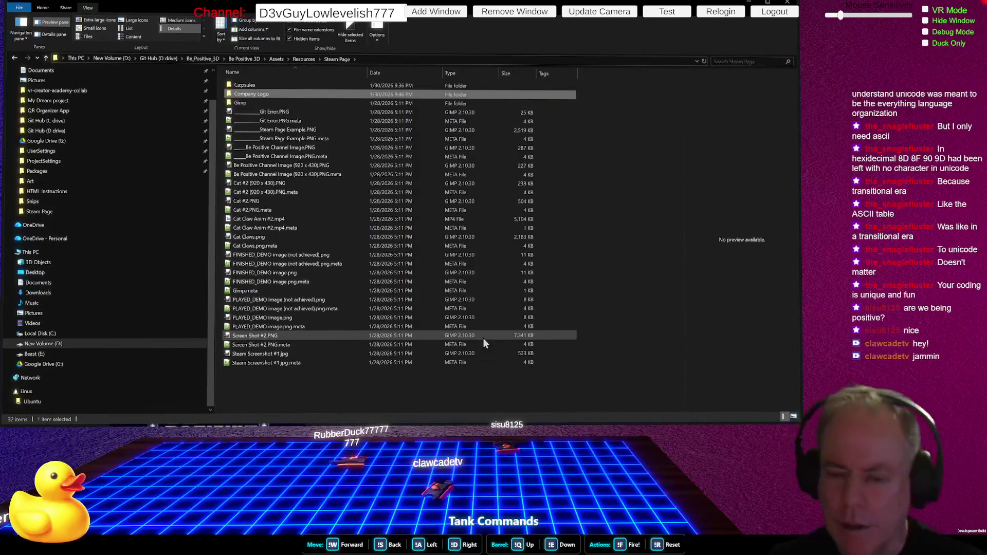
pyautogui.click(275, 184)
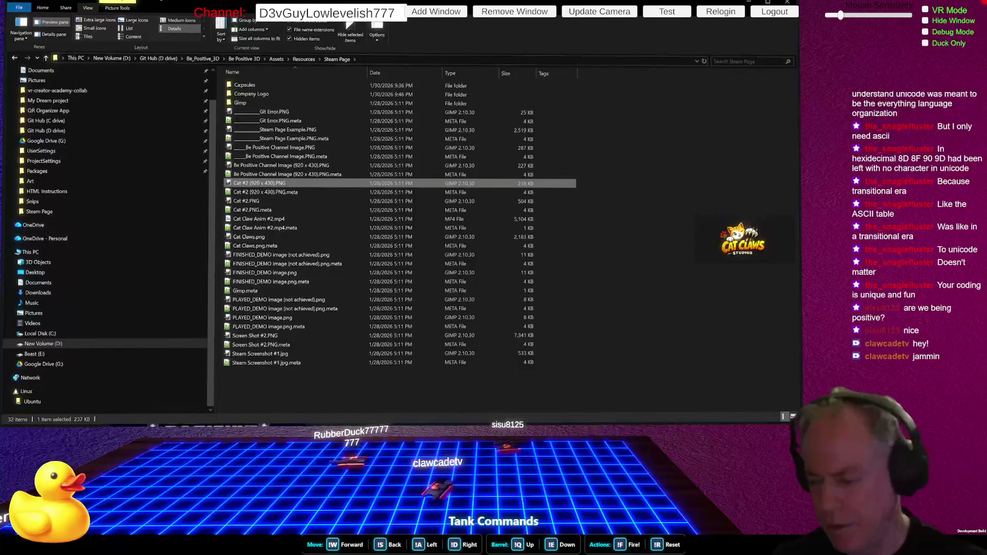
pyautogui.hotkey('alt', 'Tab')
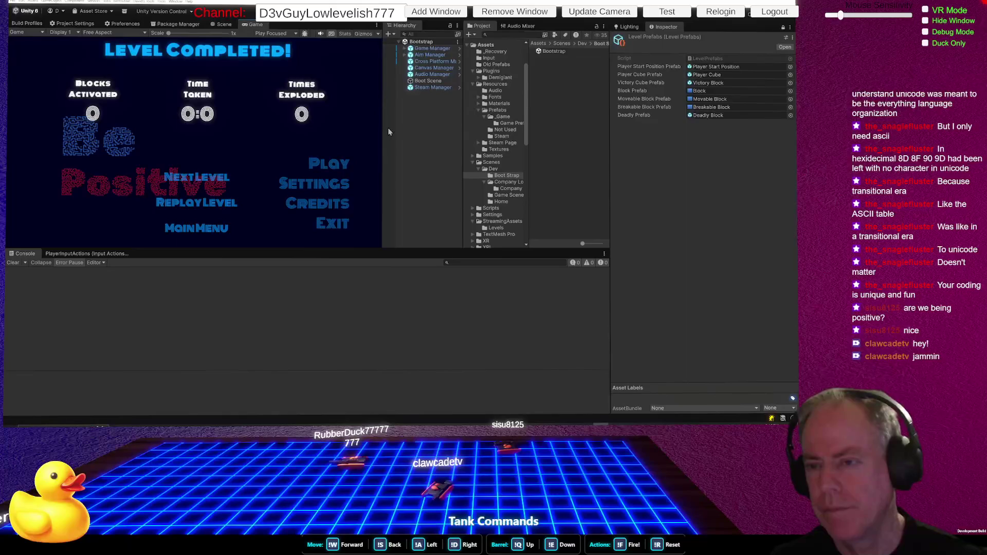
# Move the four Cat assets, Cat #2 through Cat Claws, from Steam Page into a subfolder.
pyautogui.moveTo(463, 139); pyautogui.dragTo(441, 143)
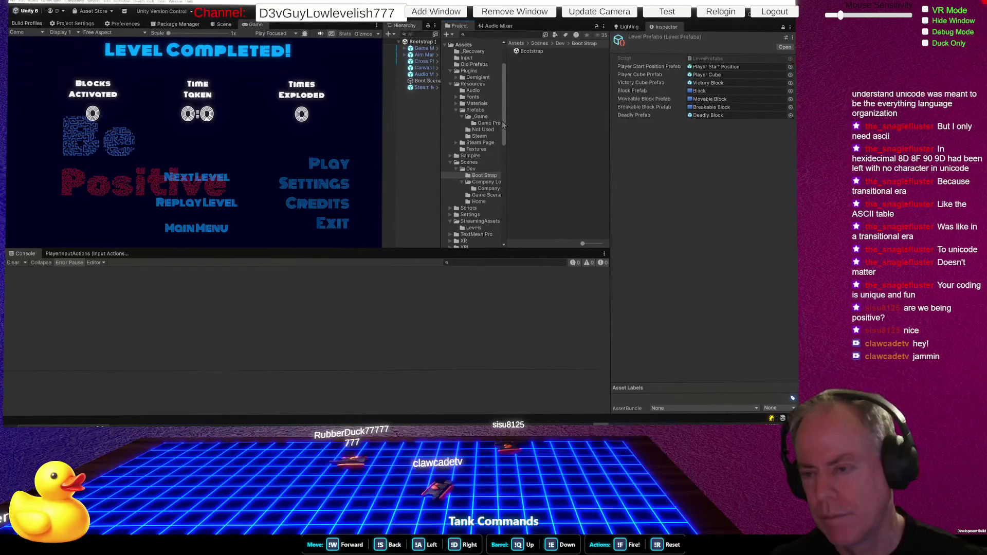
pyautogui.click(491, 142)
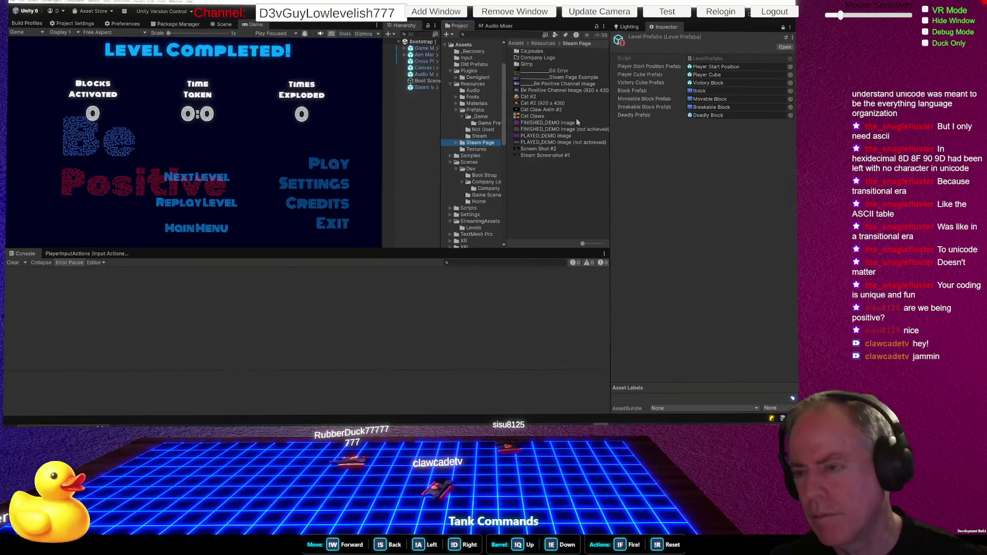
pyautogui.click(548, 99)
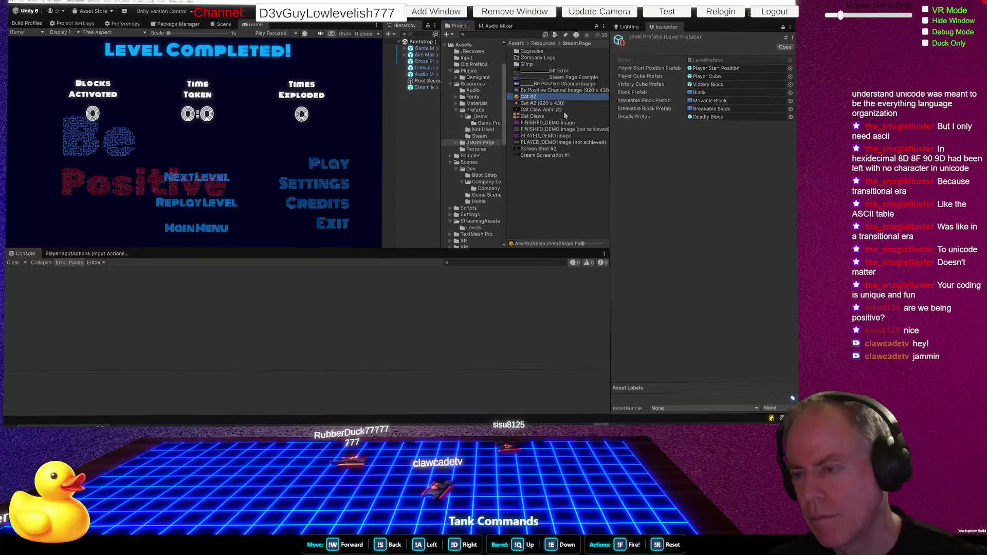
pyautogui.keyDown('shift'); pyautogui.click(547, 116); pyautogui.keyUp('shift')
pyautogui.moveTo(546, 116); pyautogui.dragTo(534, 52)
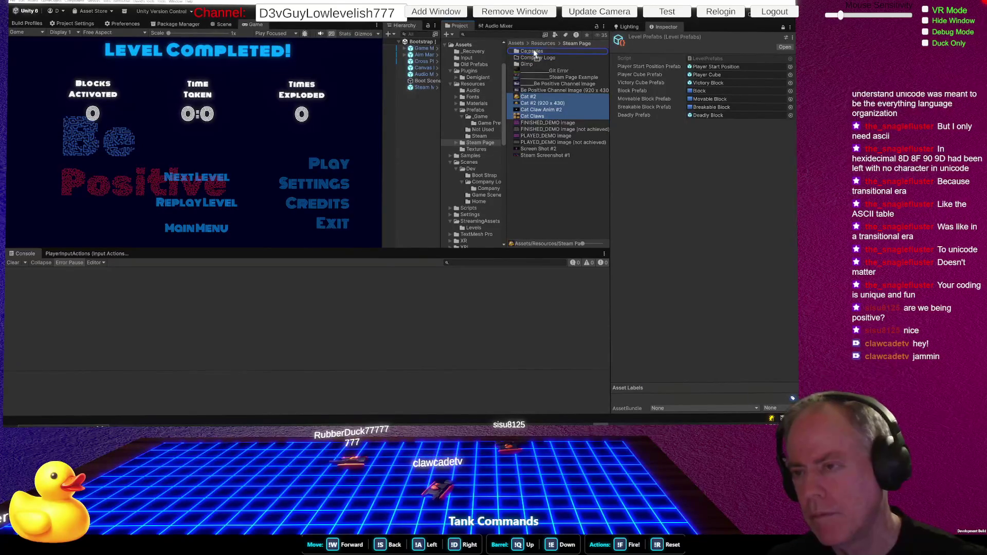
pyautogui.moveTo(534, 52); pyautogui.dragTo(534, 53)
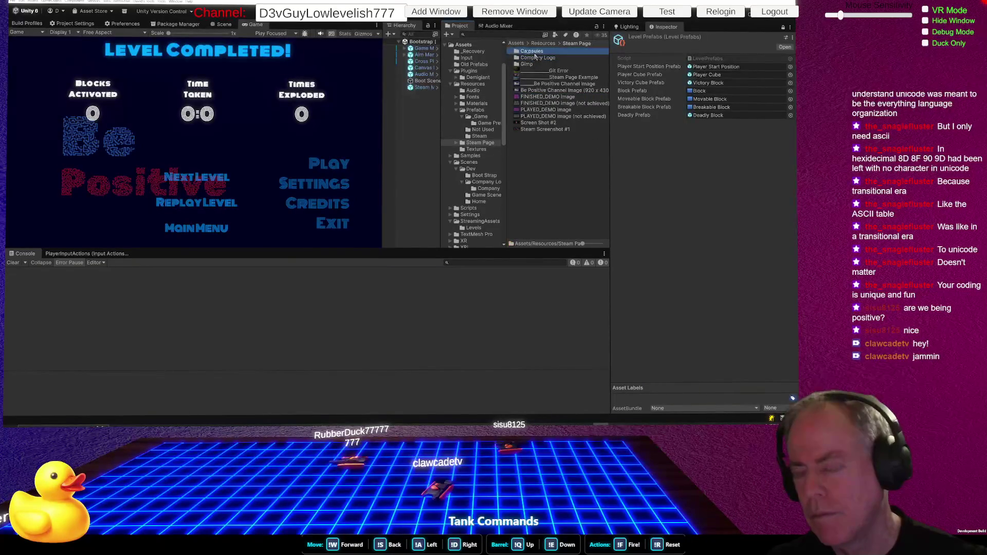
# Delete the stray semicolon so the subfolder is named 'Capsules'.
pyautogui.click(530, 52)
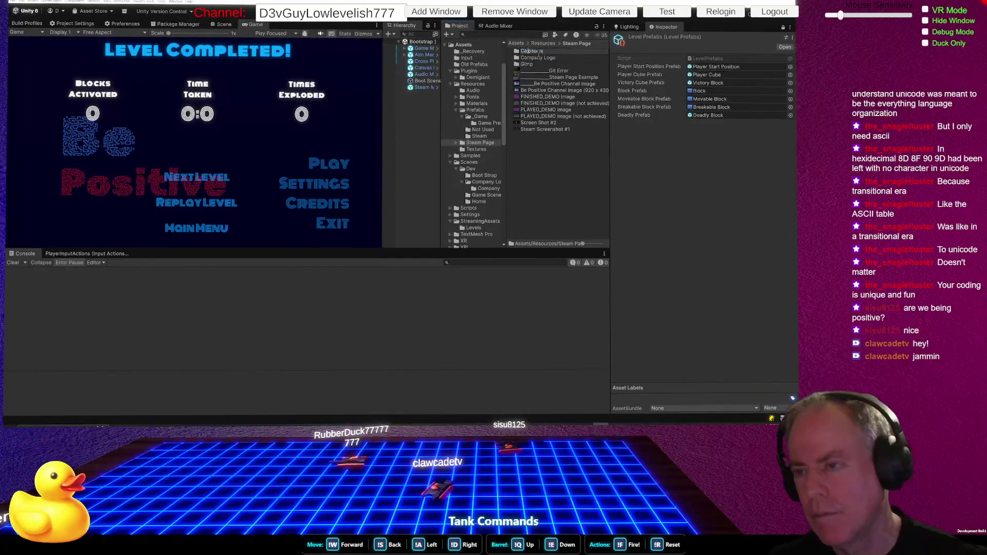
pyautogui.press('Delete')
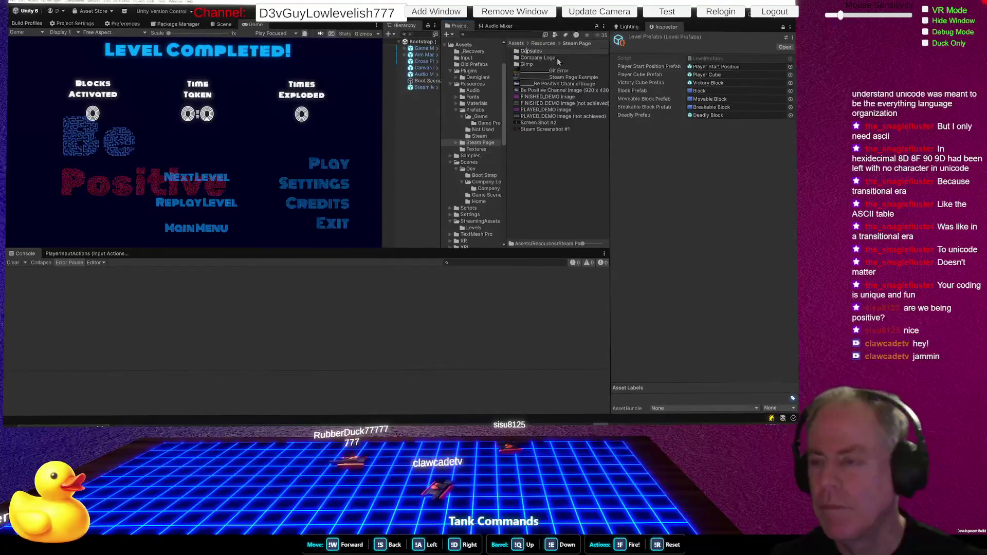
pyautogui.press('Return')
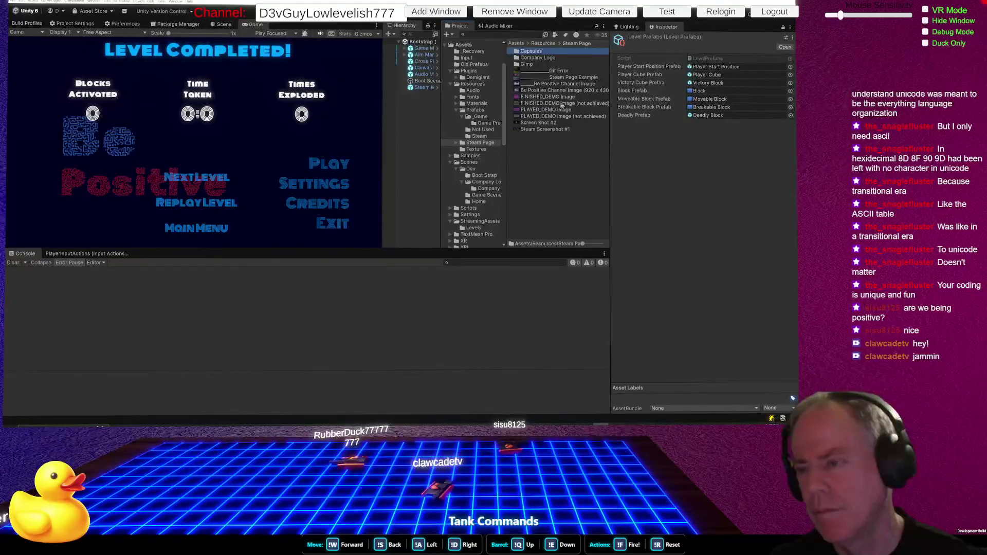
pyautogui.rightClick(535, 148)
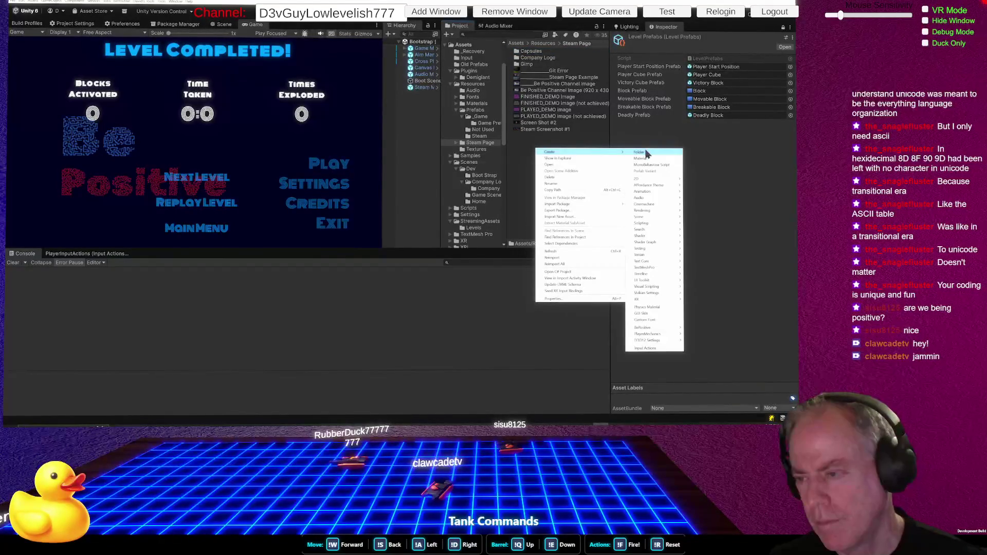
pyautogui.moveTo(550, 151)
pyautogui.click(649, 153)
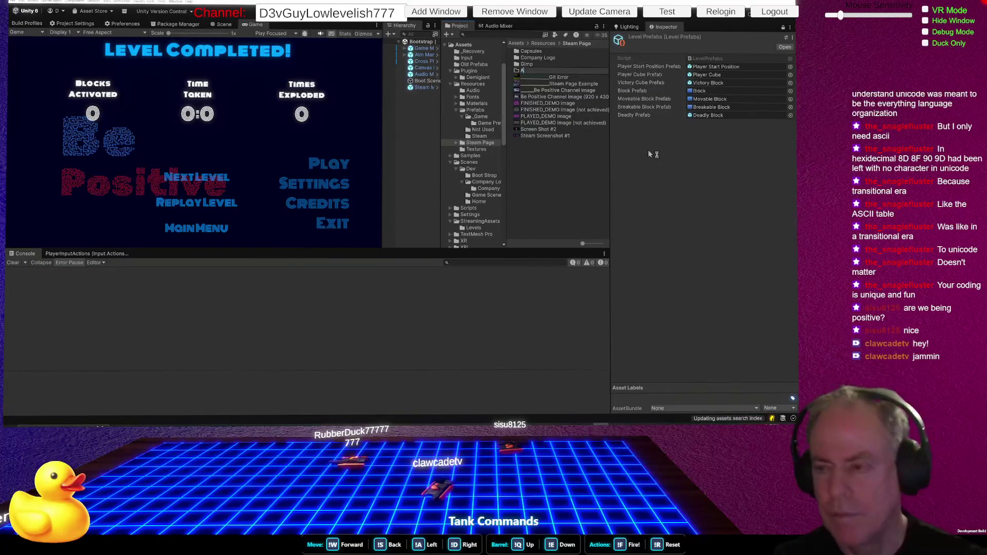
pyautogui.write('Ache')
pyautogui.press('BackSpace')
pyautogui.press('BackSpace')
pyautogui.press('BackSpace')
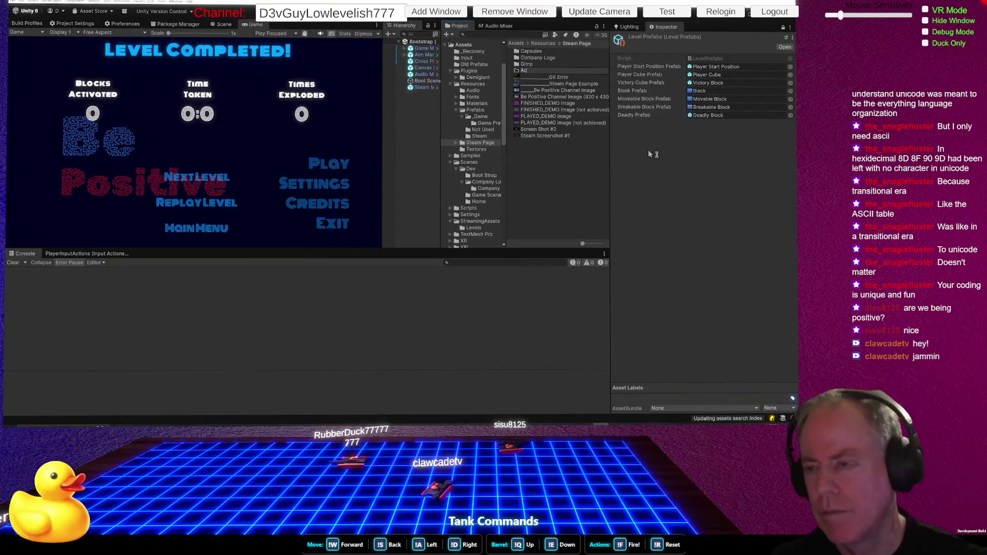
pyautogui.write('Achi')
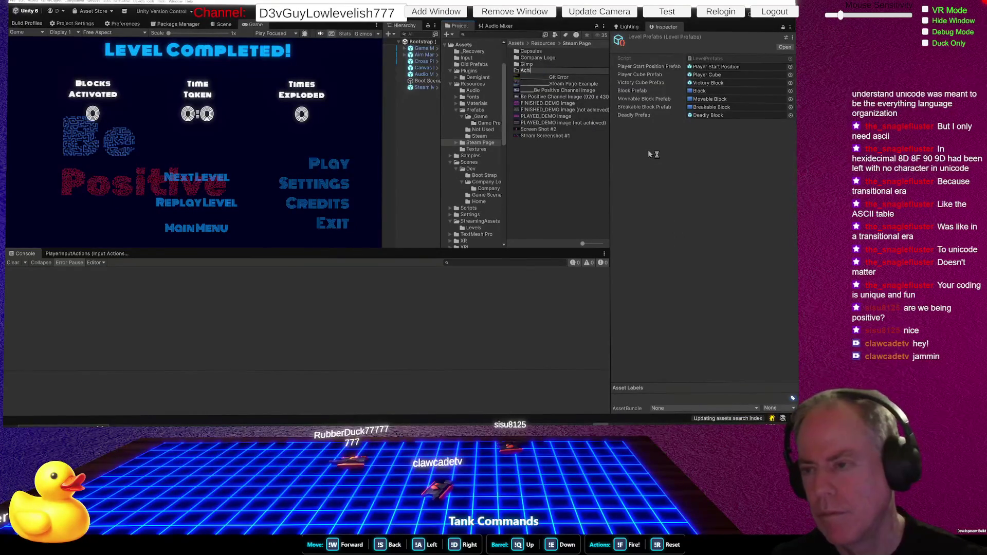
pyautogui.write('evements')
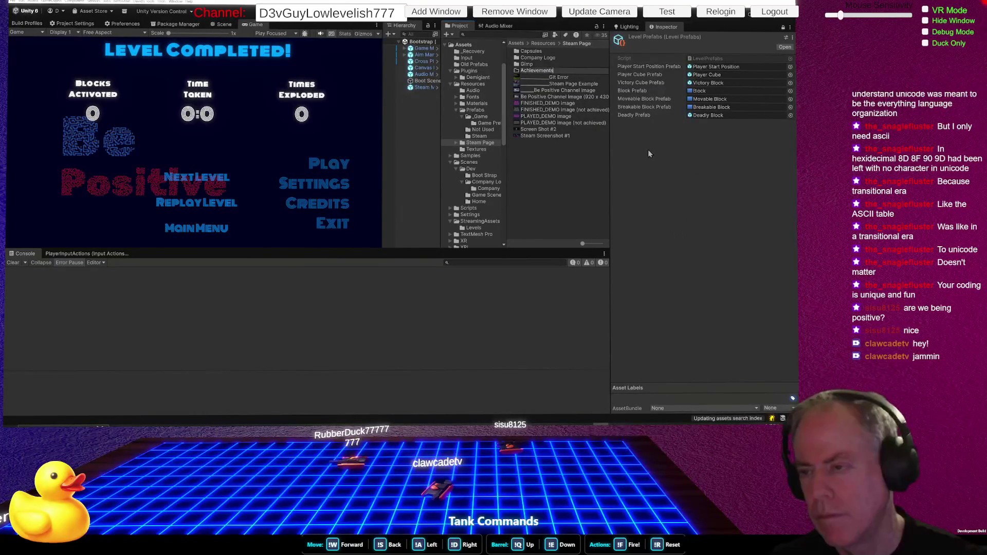
pyautogui.press('Return')
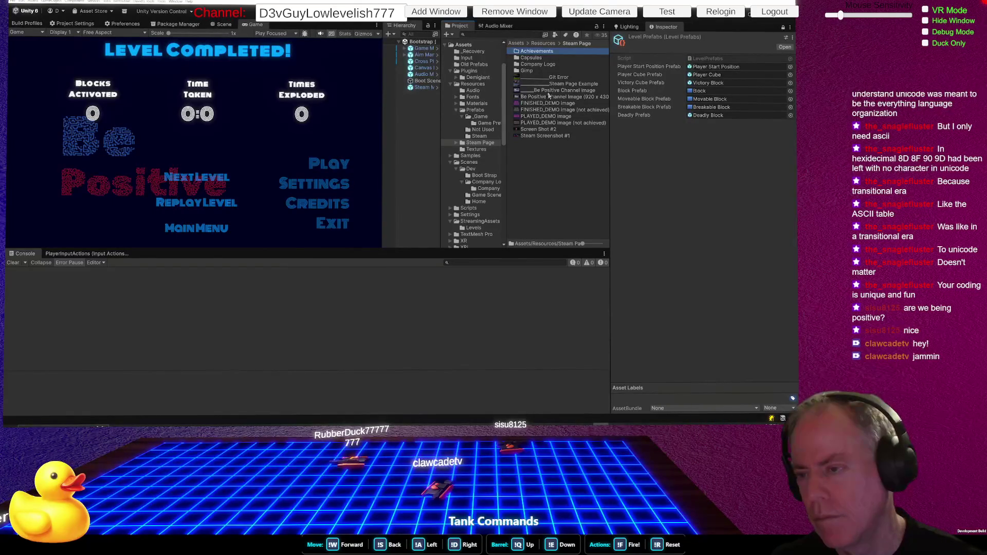
pyautogui.click(538, 104)
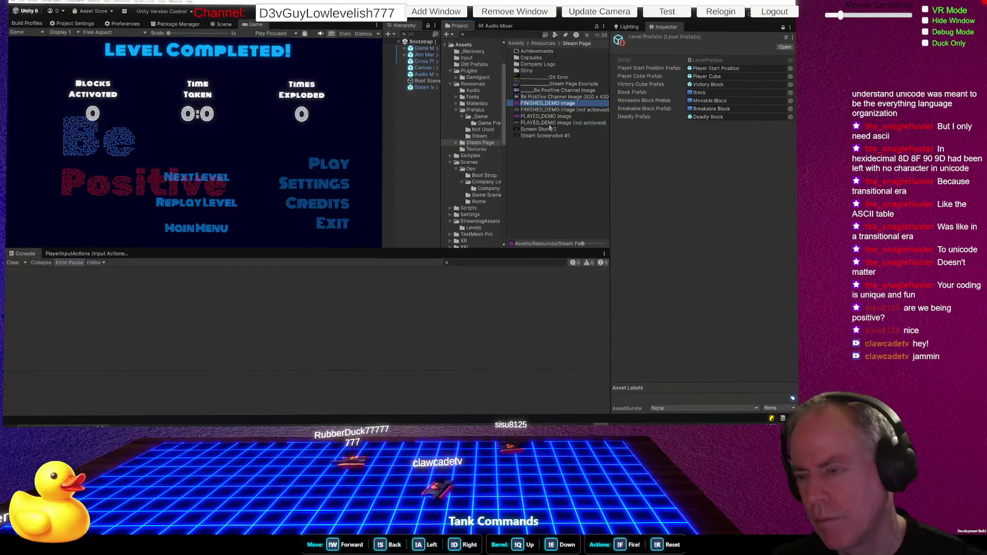
pyautogui.keyDown('shift'); pyautogui.click(549, 124); pyautogui.keyUp('shift')
pyautogui.moveTo(548, 124); pyautogui.dragTo(547, 59)
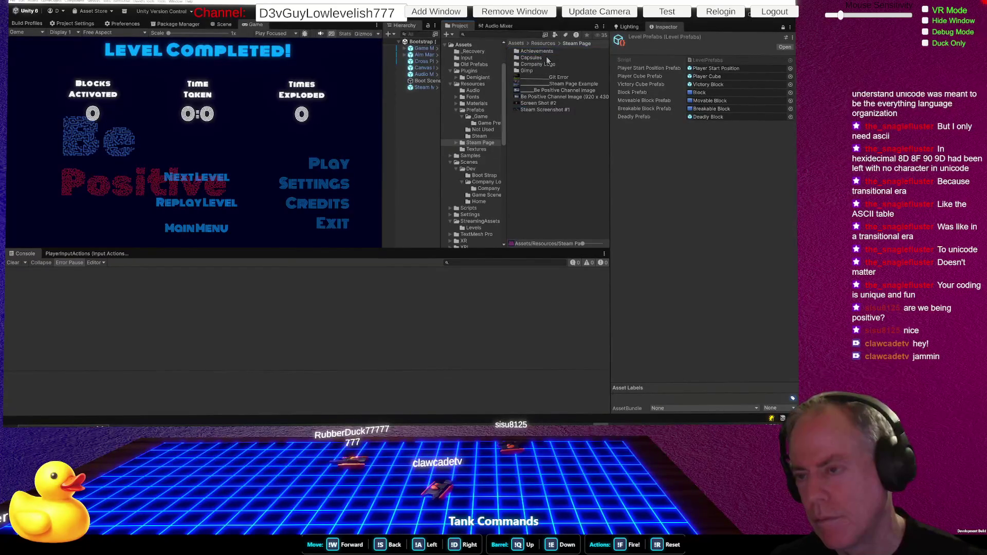
pyautogui.click(566, 78)
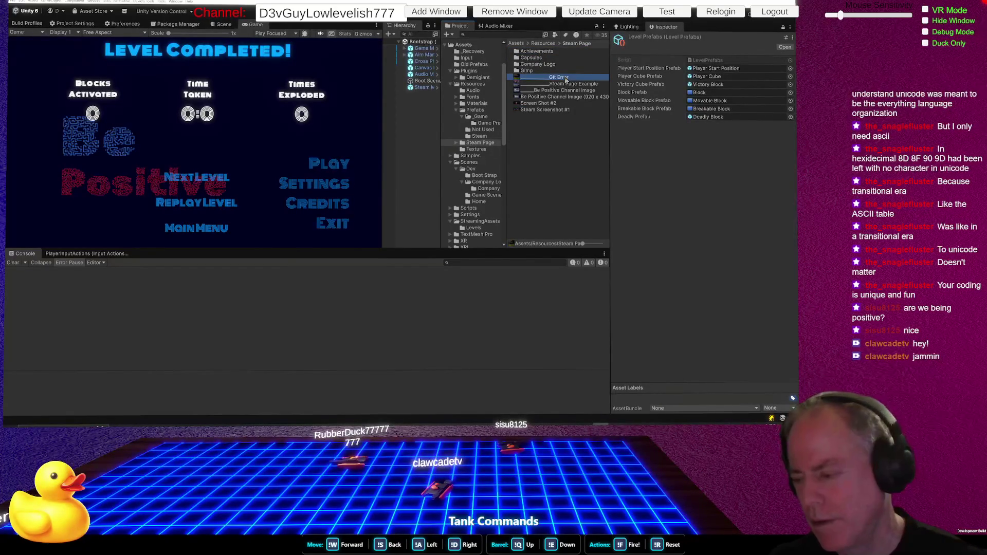
pyautogui.click(694, 383)
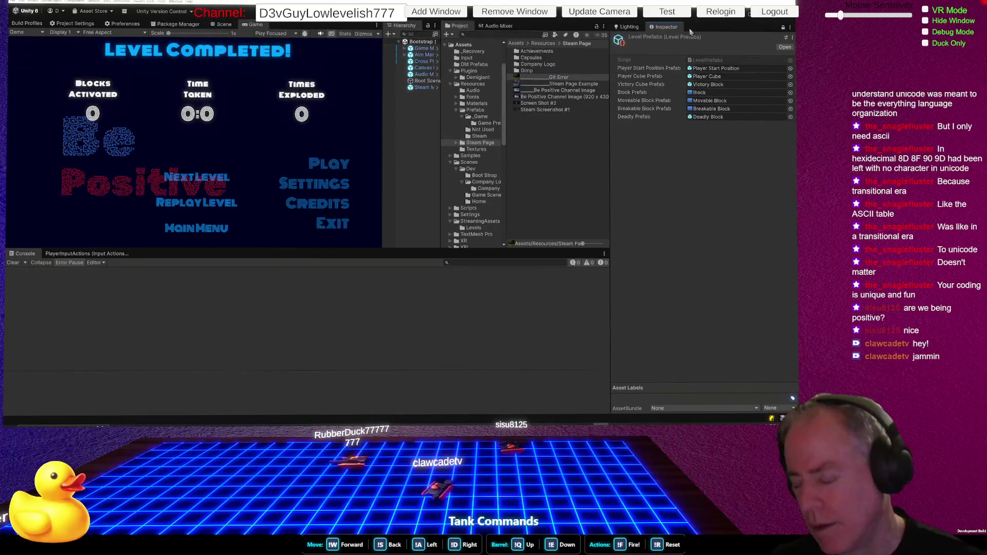
pyautogui.click(630, 27)
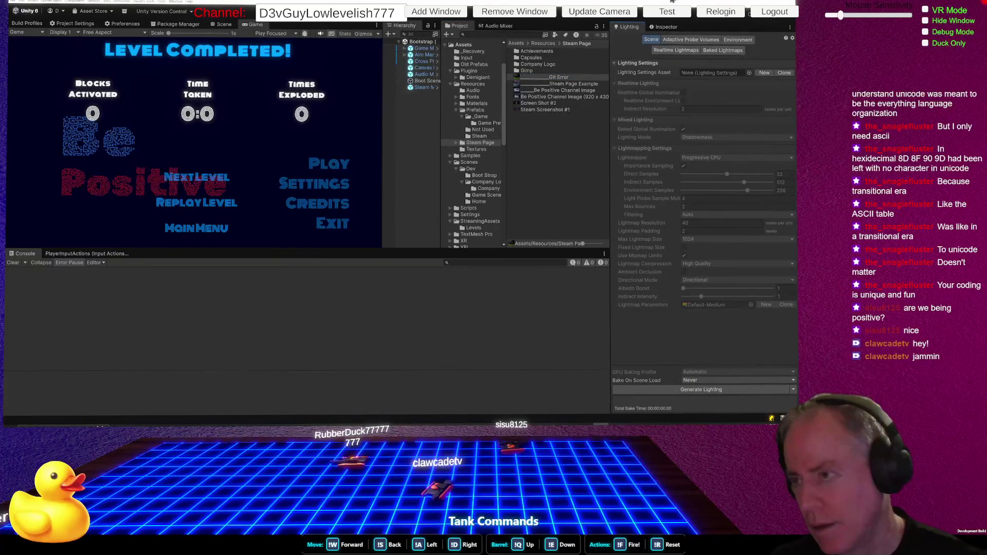
pyautogui.moveTo(668, 26); pyautogui.dragTo(624, 27)
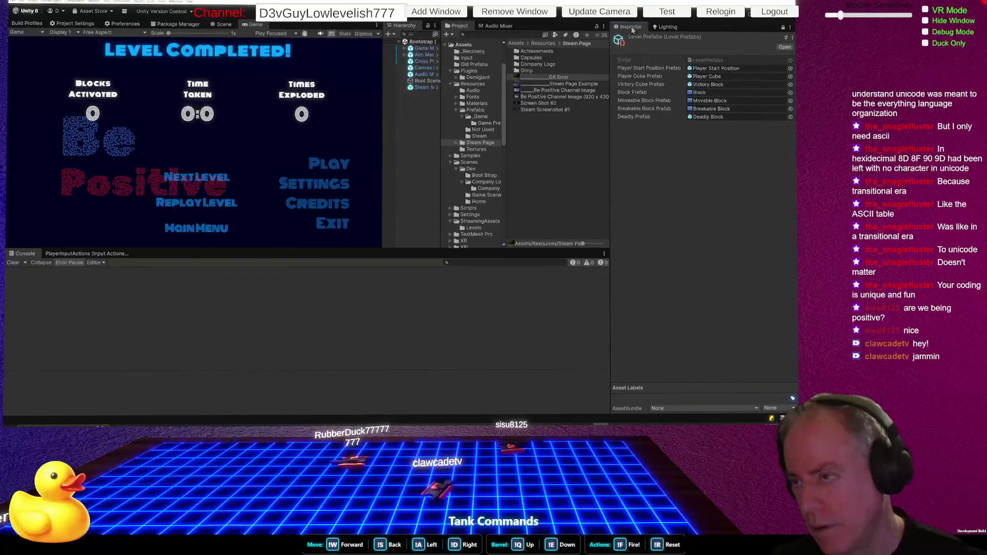
pyautogui.click(558, 77)
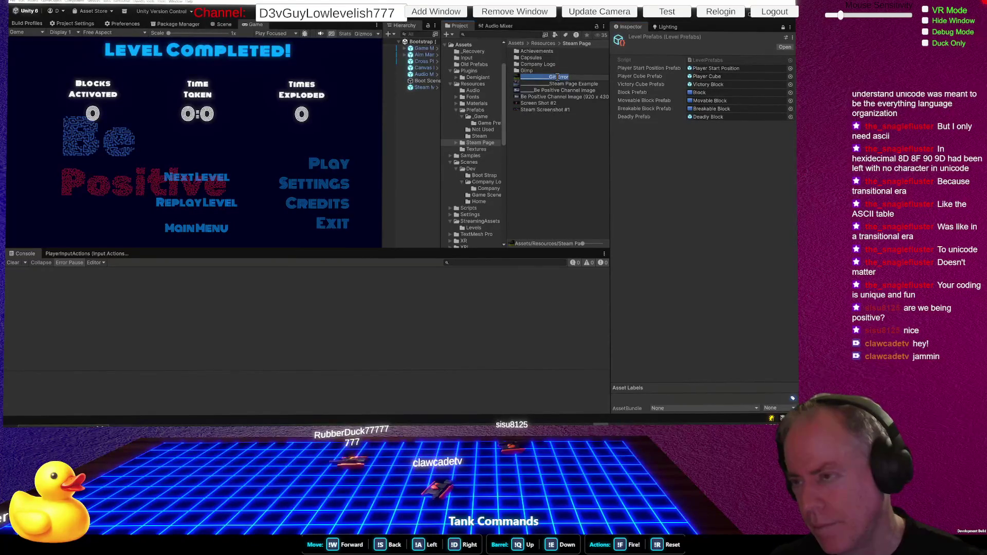
pyautogui.press('Return')
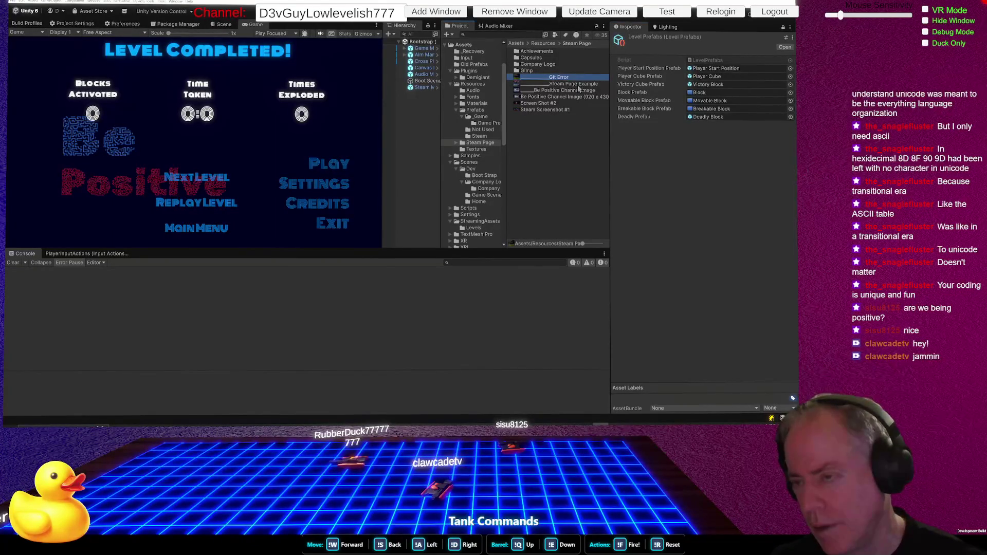
pyautogui.click(578, 85)
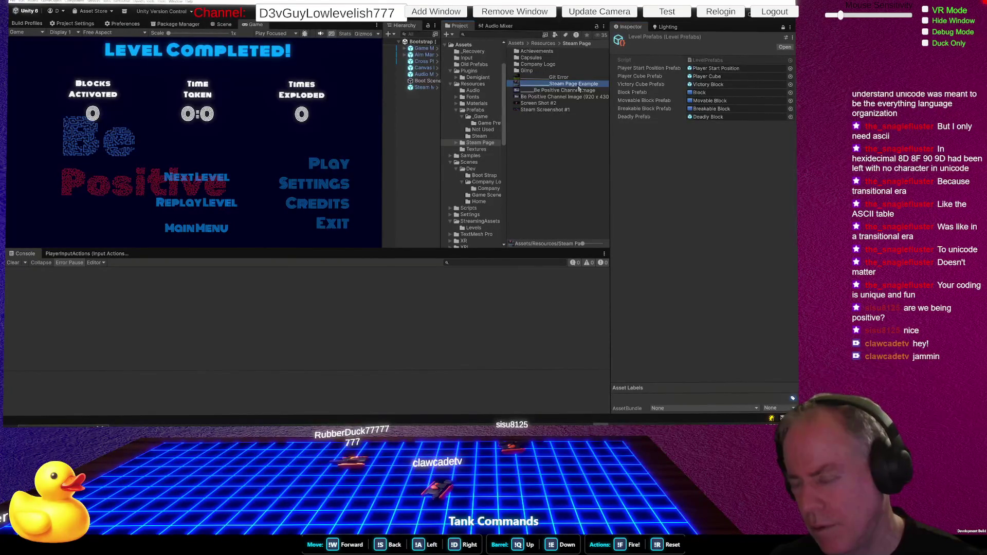
pyautogui.click(577, 91)
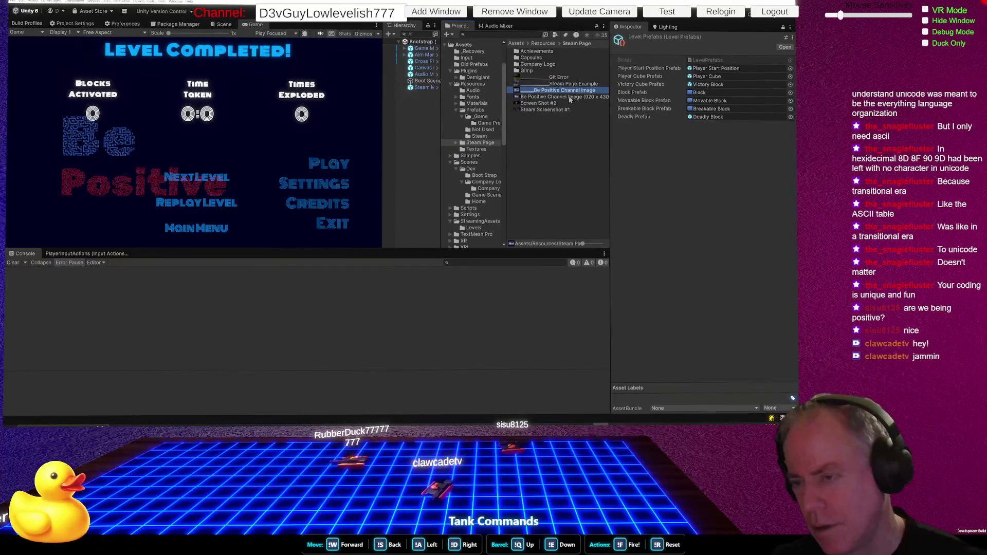
pyautogui.click(569, 98)
pyautogui.click(560, 104)
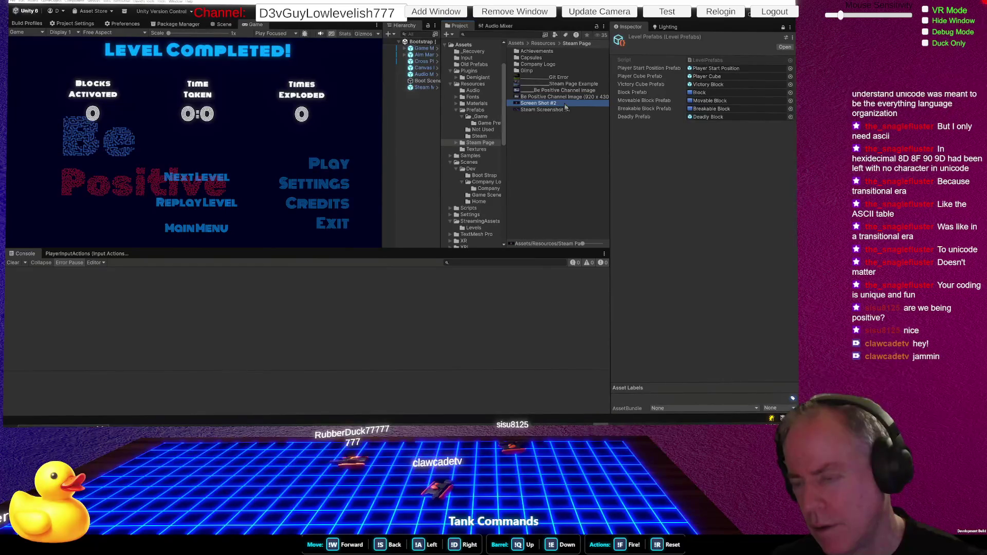
# Create a new folder named 'Screen Shots' inside Steam Page.
pyautogui.rightClick(523, 136)
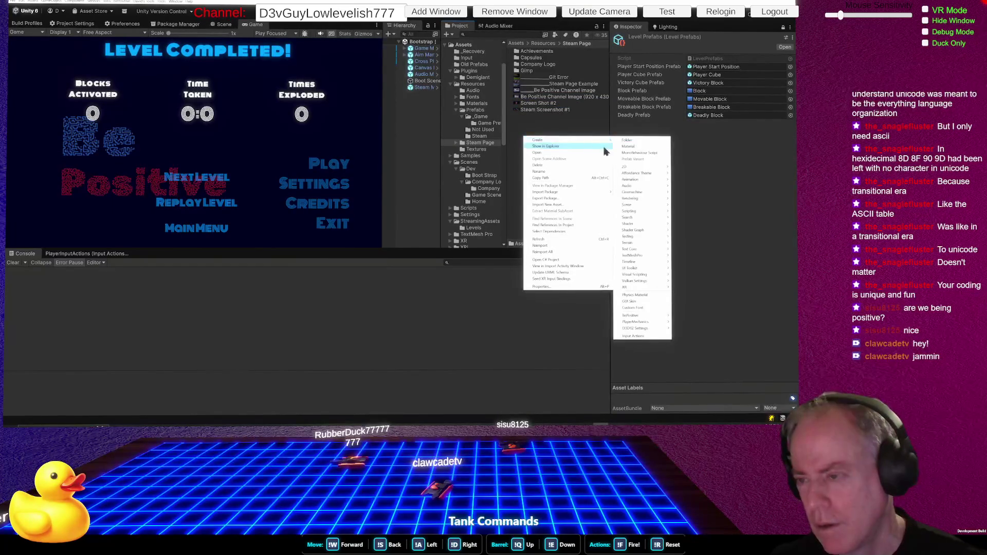
pyautogui.click(625, 146)
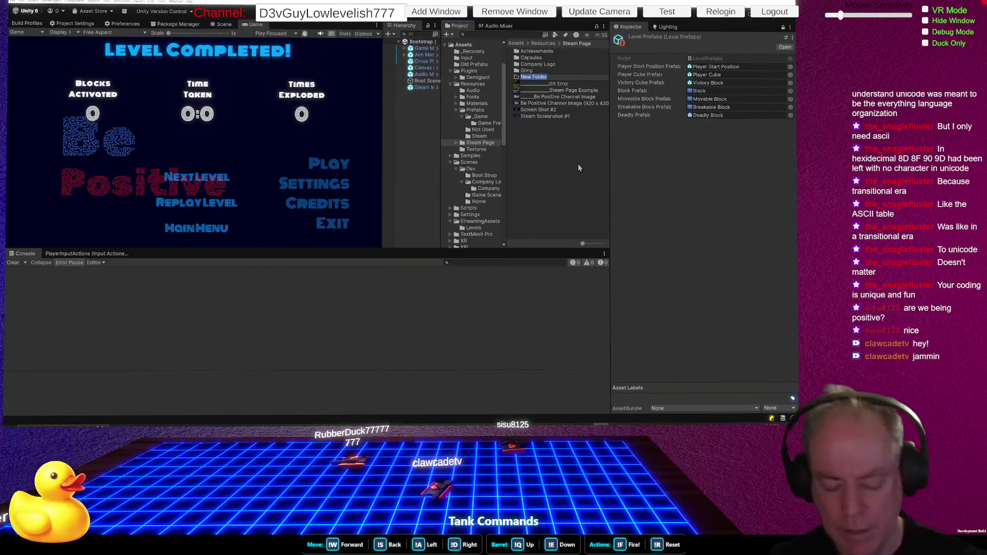
pyautogui.write('Screen S')
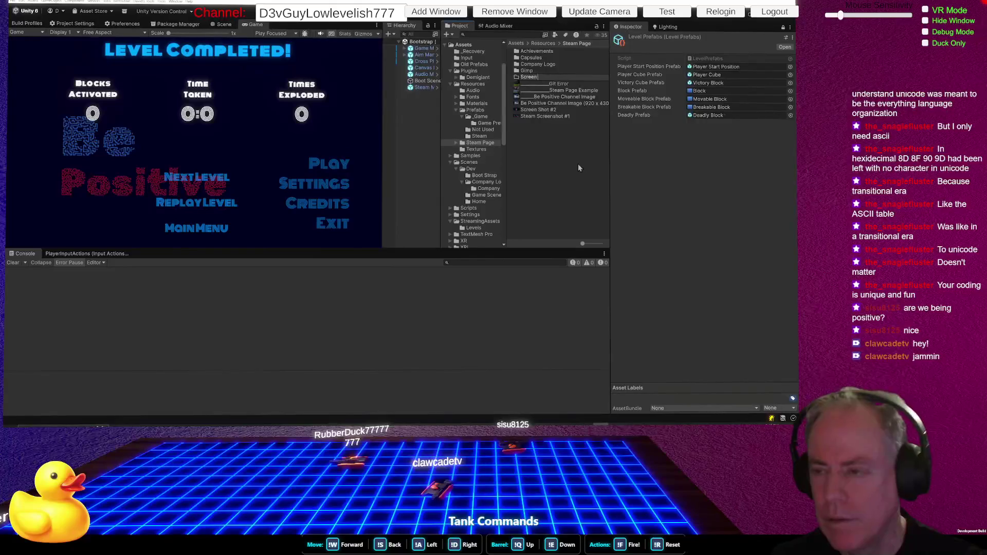
pyautogui.write('hots')
pyautogui.press('Return')
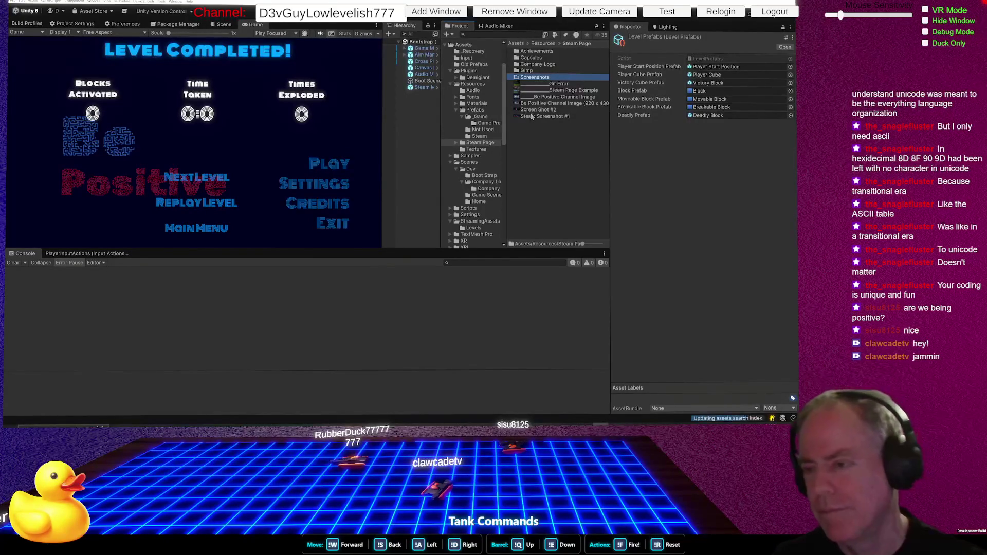
# Move Screen Shot #2 and Steam Screenshot #1 into the Screen Shots folder.
pyautogui.click(536, 110)
pyautogui.keyDown('shift'); pyautogui.click(534, 116); pyautogui.keyUp('shift')
pyautogui.moveTo(535, 116); pyautogui.dragTo(540, 78)
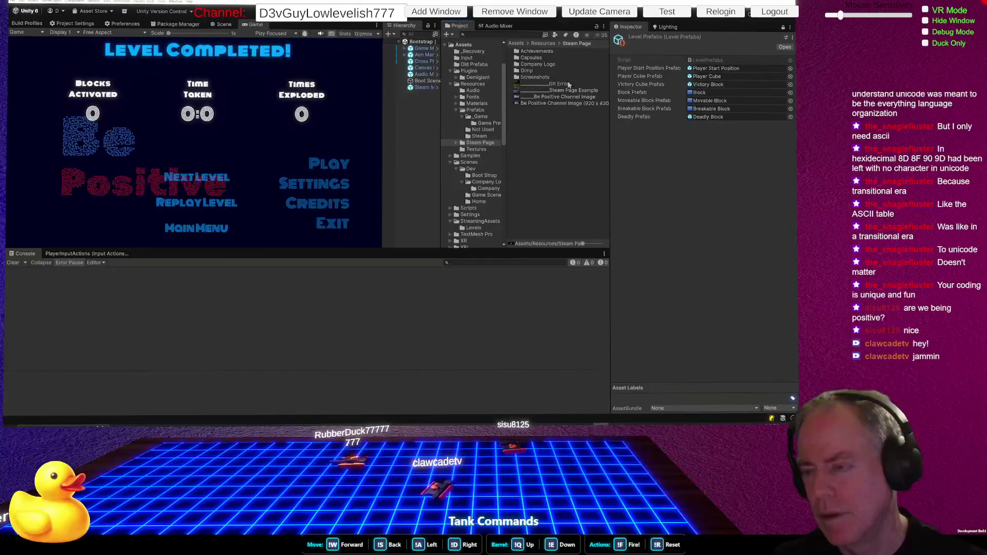
pyautogui.click(559, 85)
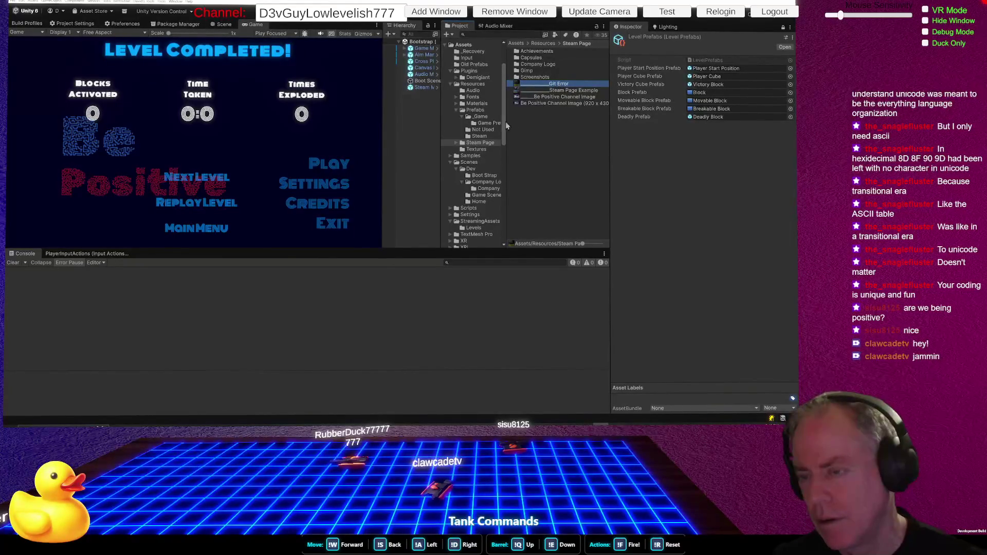
# Widen the asset grid and delete the Git Error image.
pyautogui.keyDown('ctrl'); pyautogui.scroll(3, 551, 138); pyautogui.keyUp('ctrl')
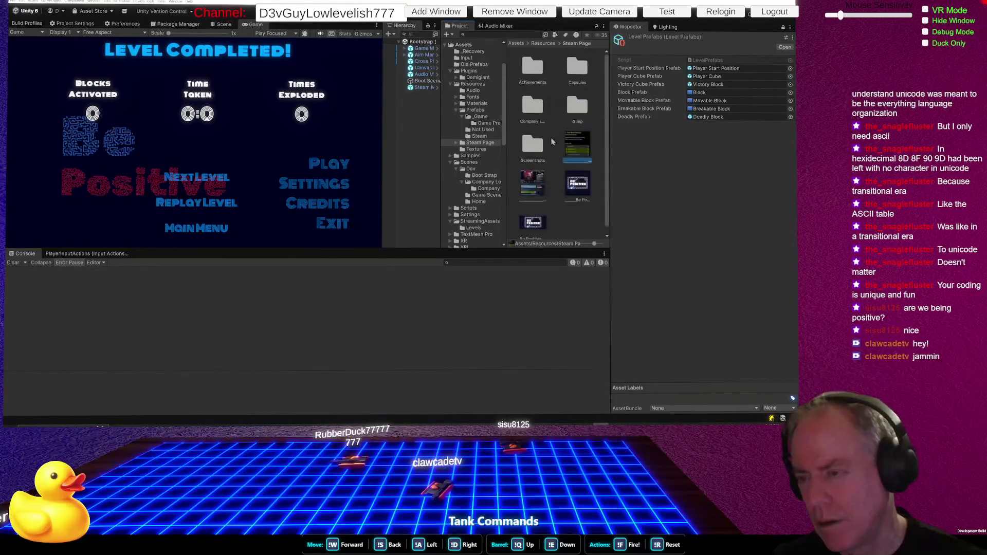
pyautogui.scroll(-1, 555, 147)
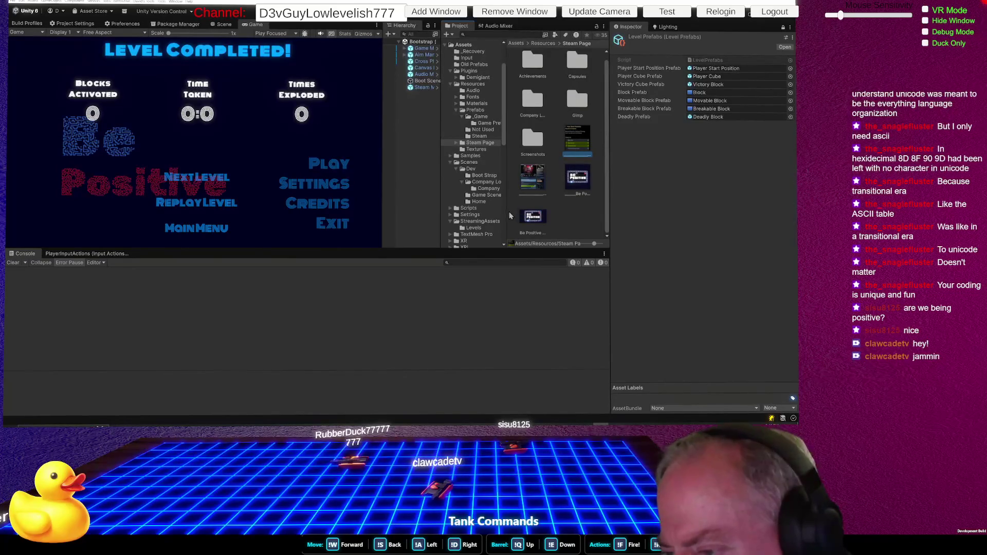
pyautogui.moveTo(510, 216)
pyautogui.mouseDown()
pyautogui.moveTo(355, 224)
pyautogui.moveTo(369, 224)
pyautogui.mouseUp()
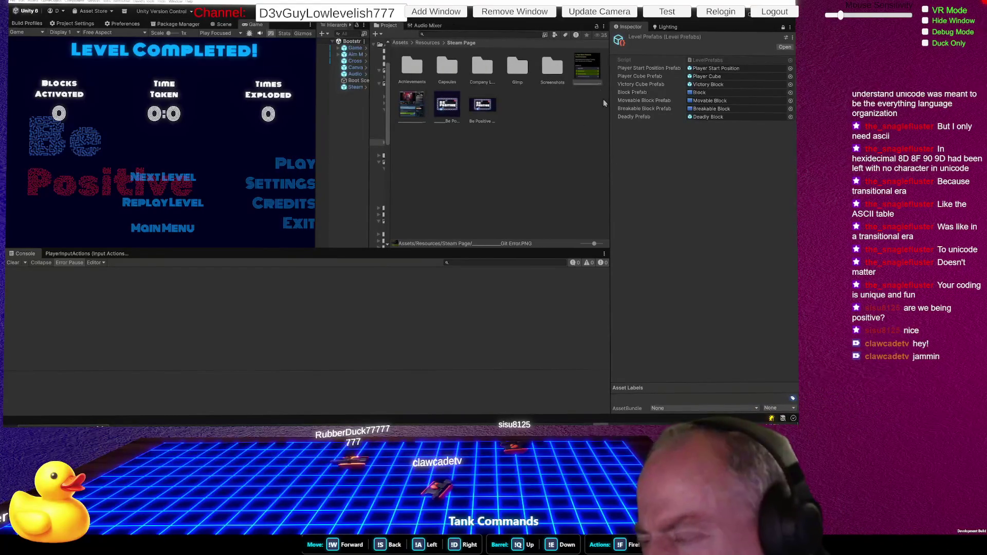
pyautogui.click(593, 75)
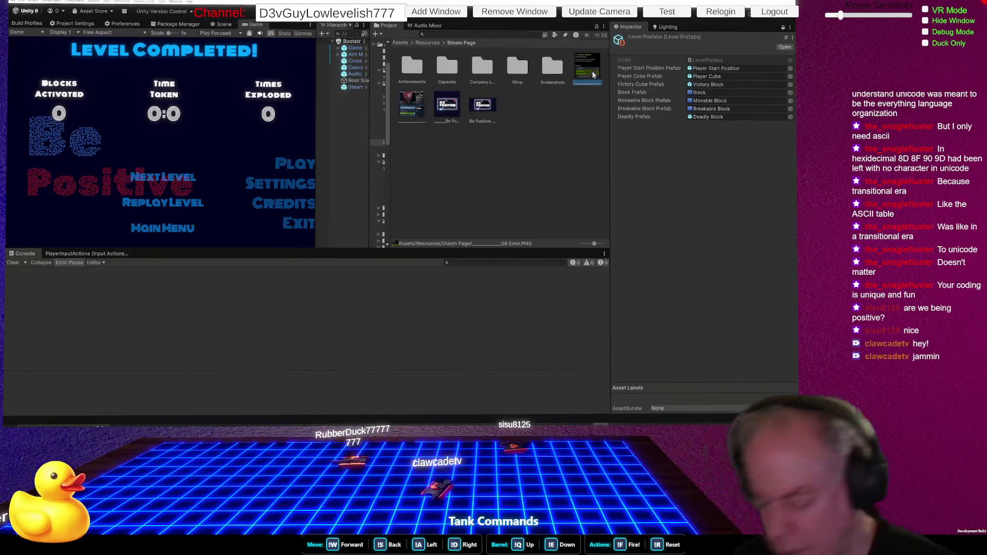
pyautogui.press('Delete')
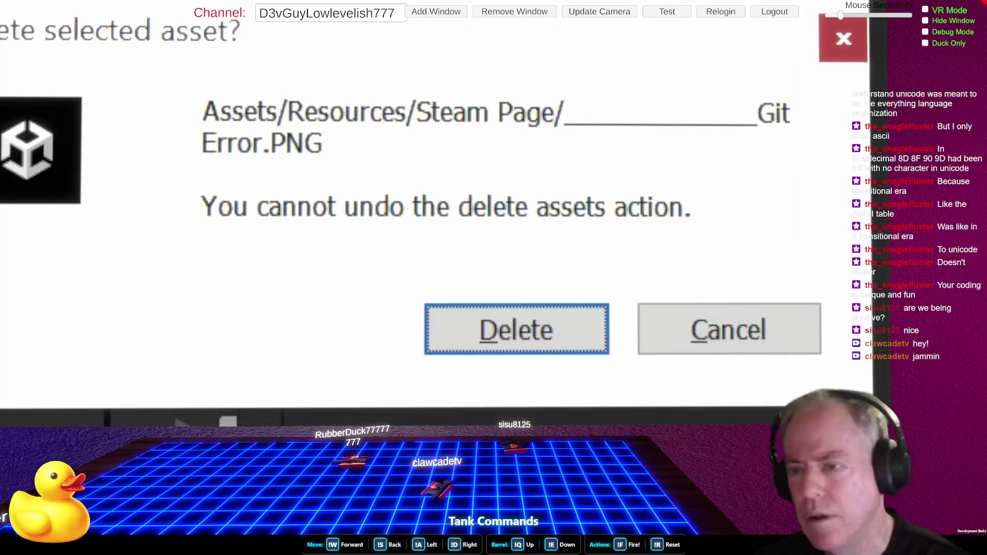
pyautogui.click(546, 334)
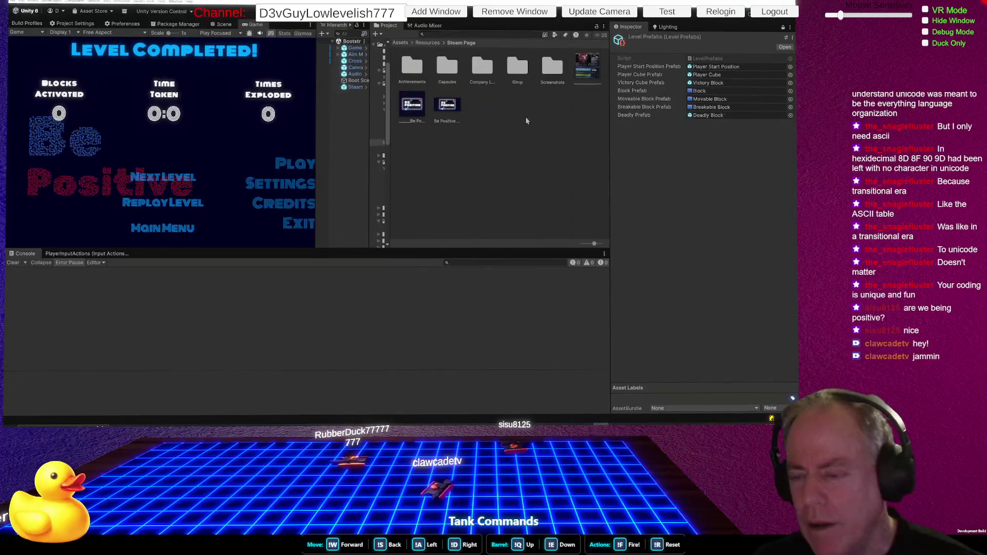
# Move the 920 x 430 Be Positive image into the Capsules folder.
pyautogui.click(448, 105)
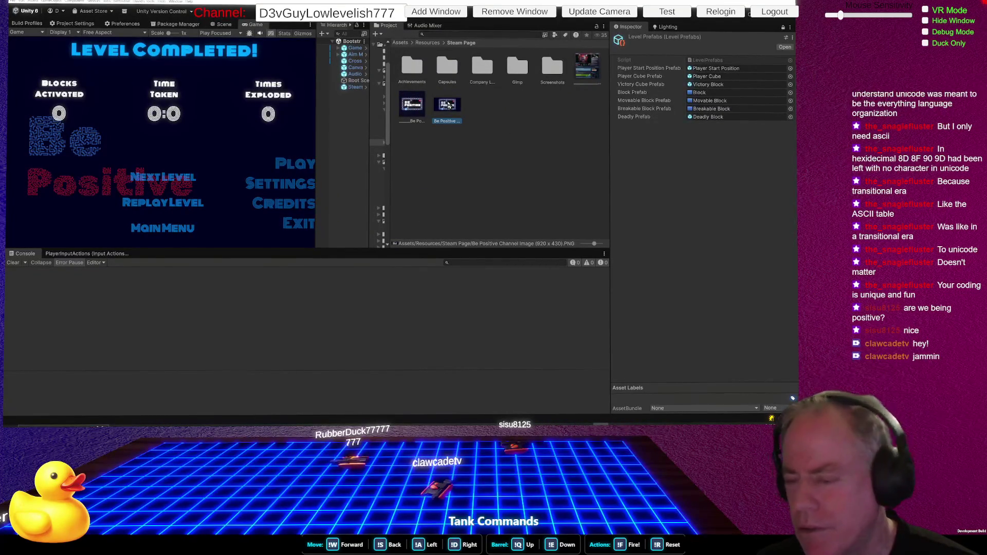
pyautogui.moveTo(448, 104); pyautogui.dragTo(450, 74)
pyautogui.click(414, 105)
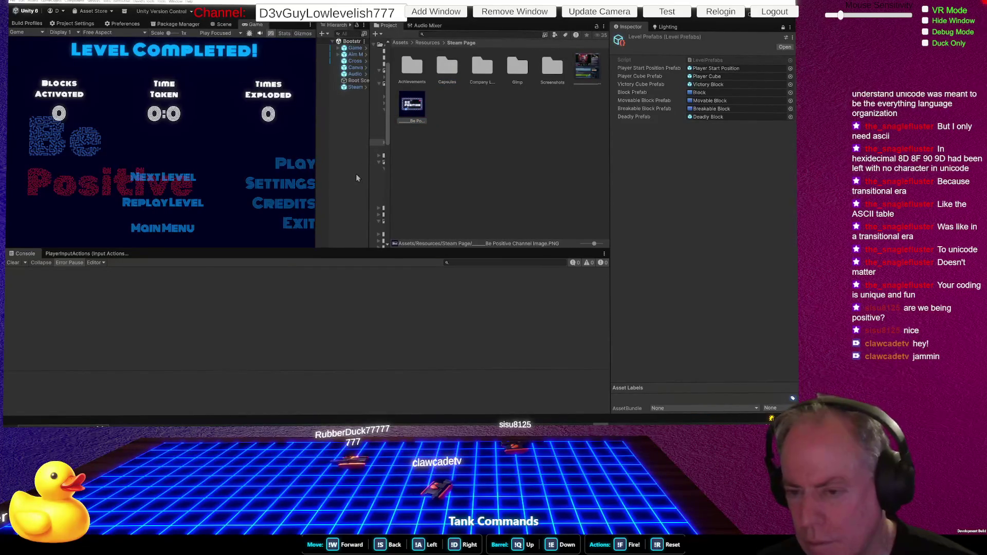
pyautogui.moveTo(370, 183)
pyautogui.mouseDown()
pyautogui.moveTo(271, 186)
pyautogui.moveTo(321, 185)
pyautogui.mouseUp()
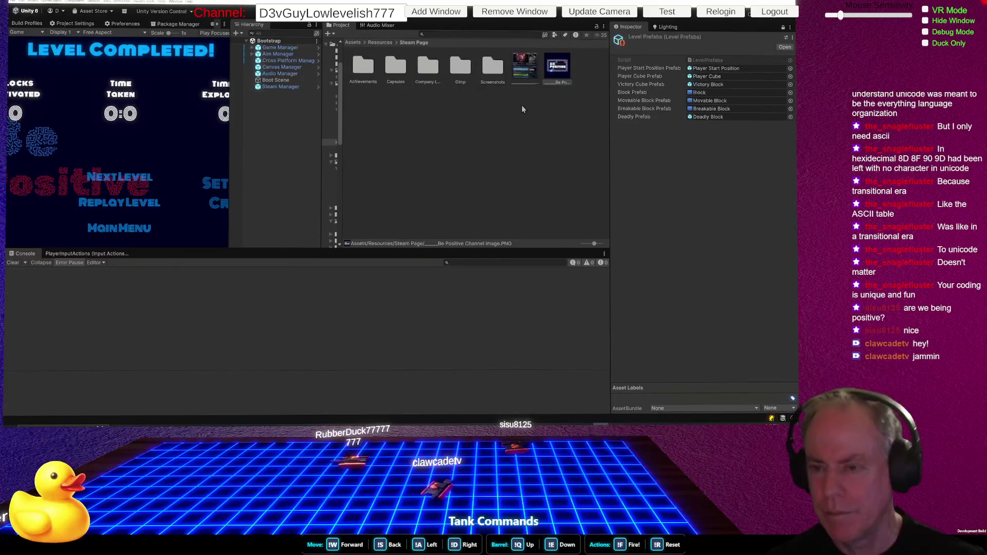
pyautogui.hotkey('alt', 'Tab')
pyautogui.moveTo(31, 377)
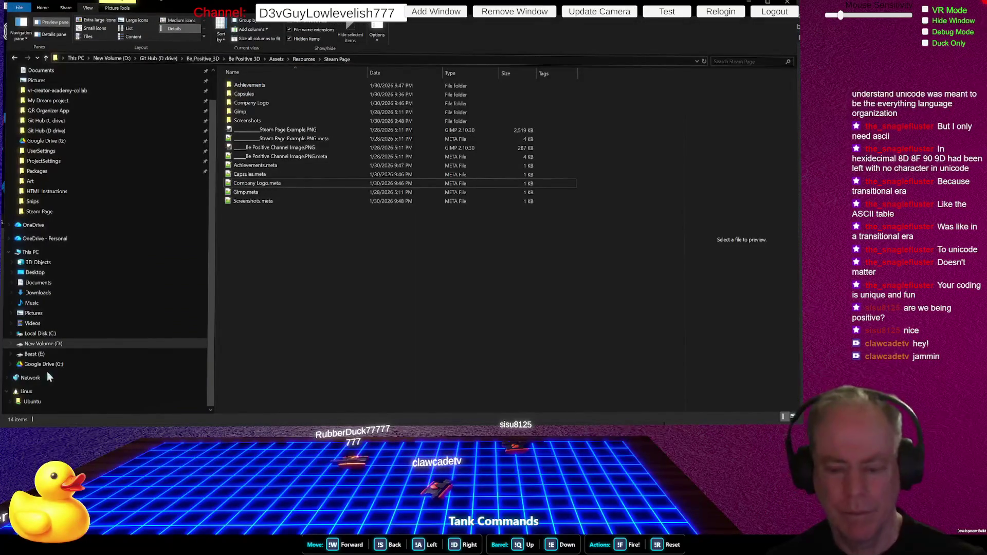
# Switch from File Explorer back to the Be Positive image in GIMP.
pyautogui.hotkey('alt', 'Tab')
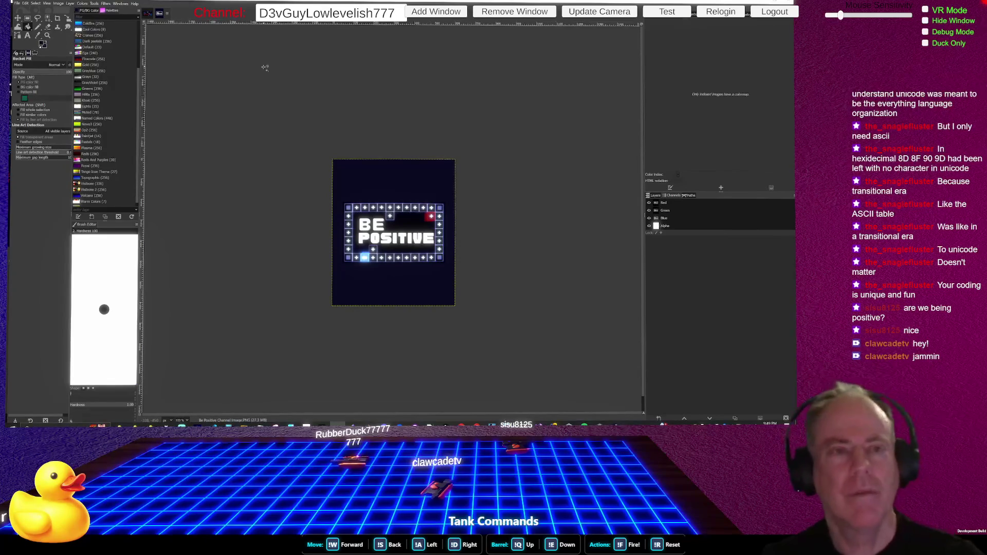
# Adjust the Be Positive image's canvas size using Image > Canvas Size.
pyautogui.click(58, 3)
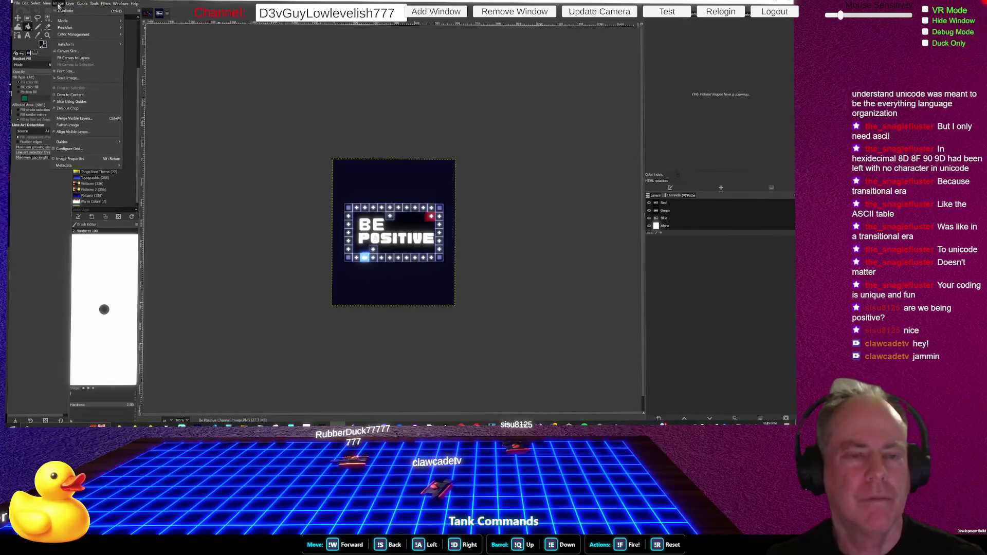
pyautogui.click(77, 53)
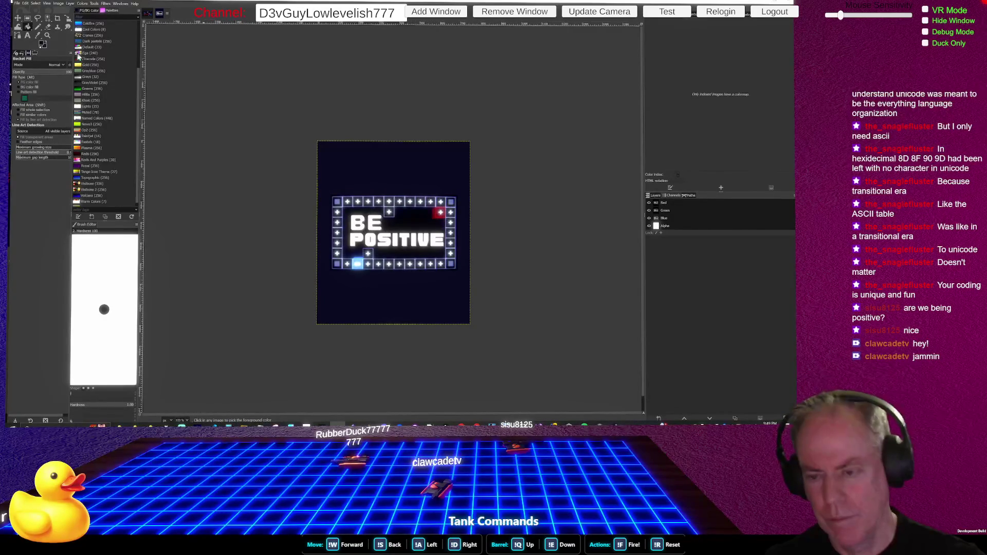
pyautogui.click(58, 4)
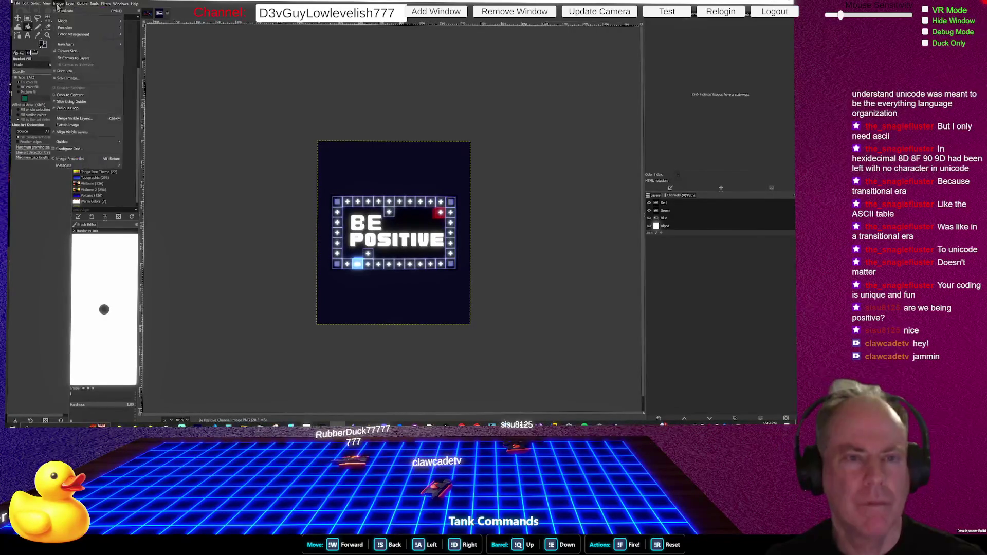
pyautogui.click(81, 52)
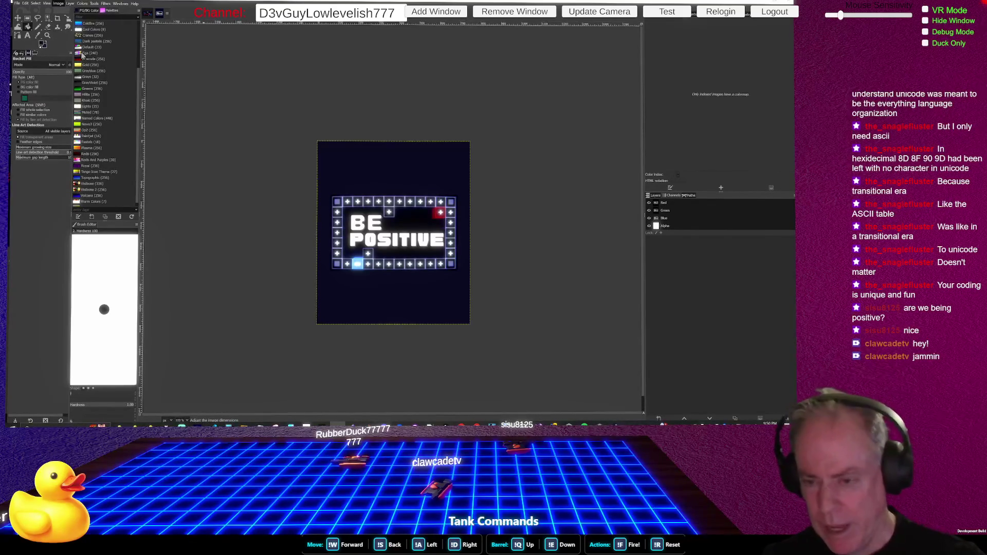
# Begin saving the image as 'Be Positive Capsule (748x896).xcf' in Steam Page.
pyautogui.click(35, 4)
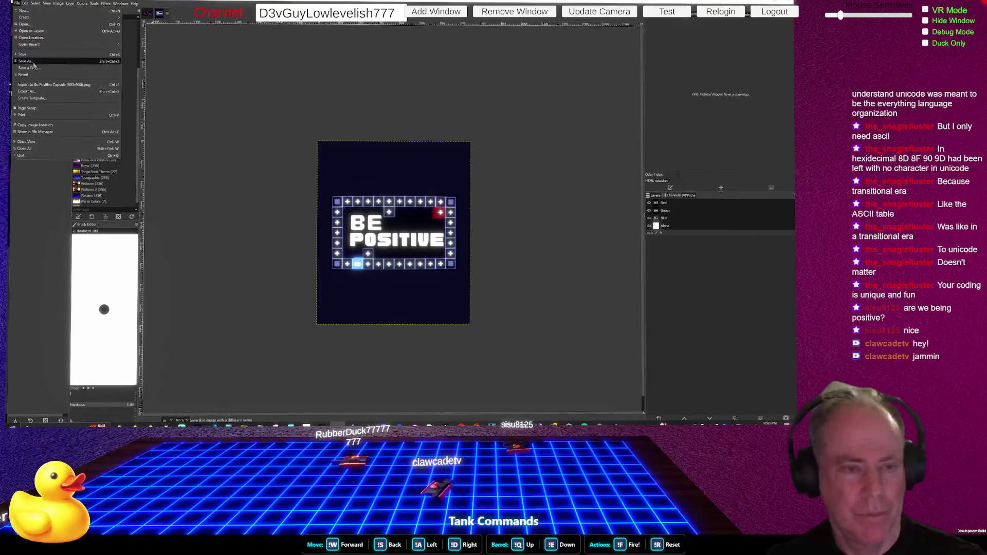
pyautogui.click(31, 61)
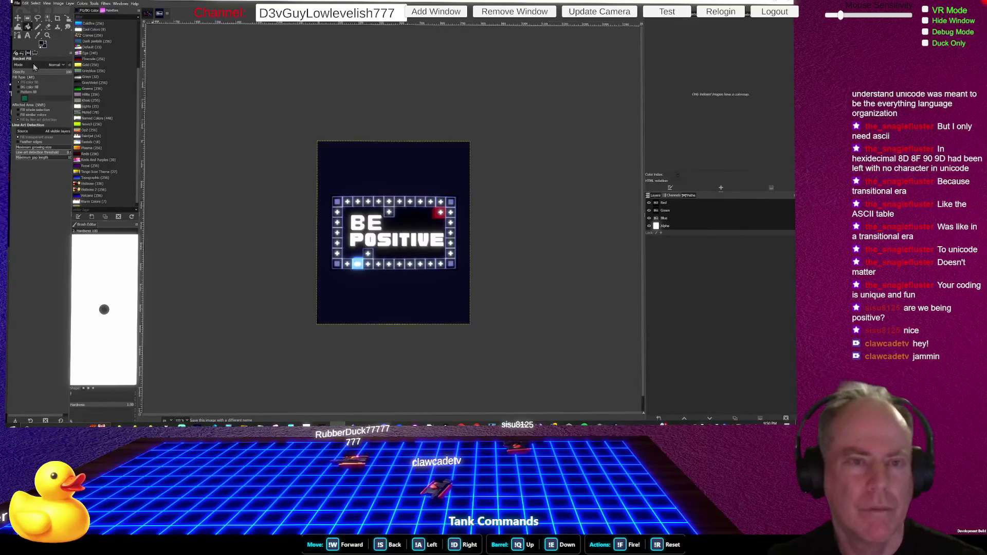
pyautogui.click(88, 4)
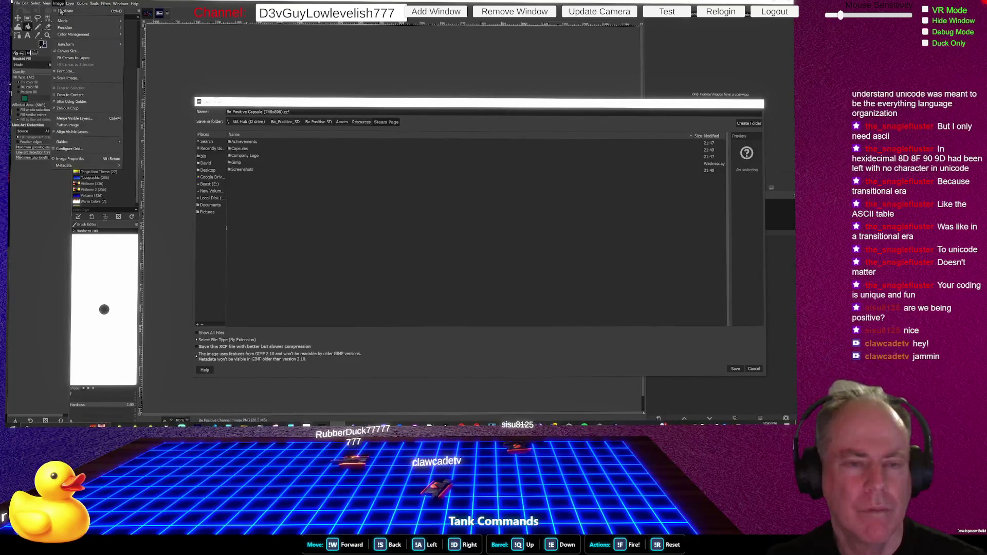
# Save Be Positive Capsule (748x896).xcf and start exporting it to another format.
pyautogui.click(72, 52)
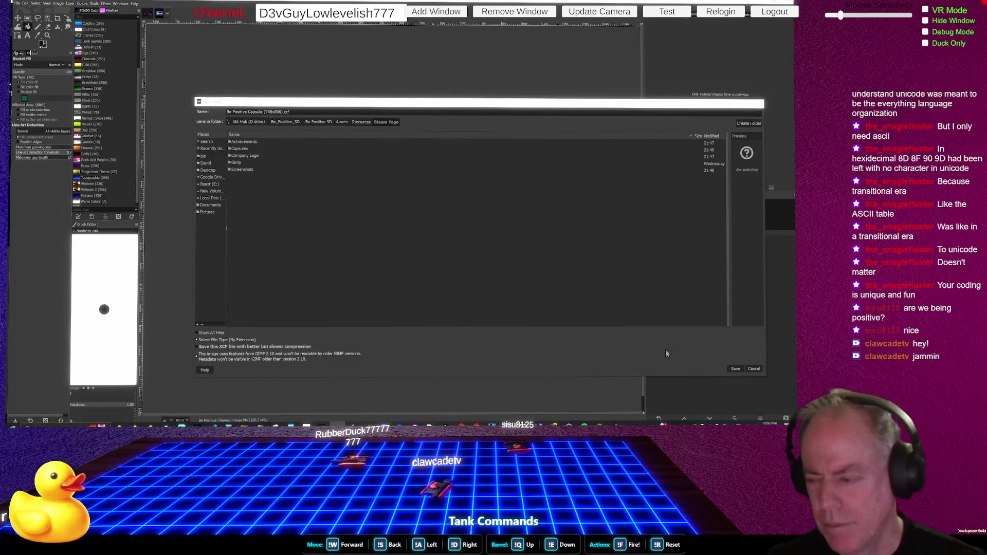
pyautogui.click(735, 369)
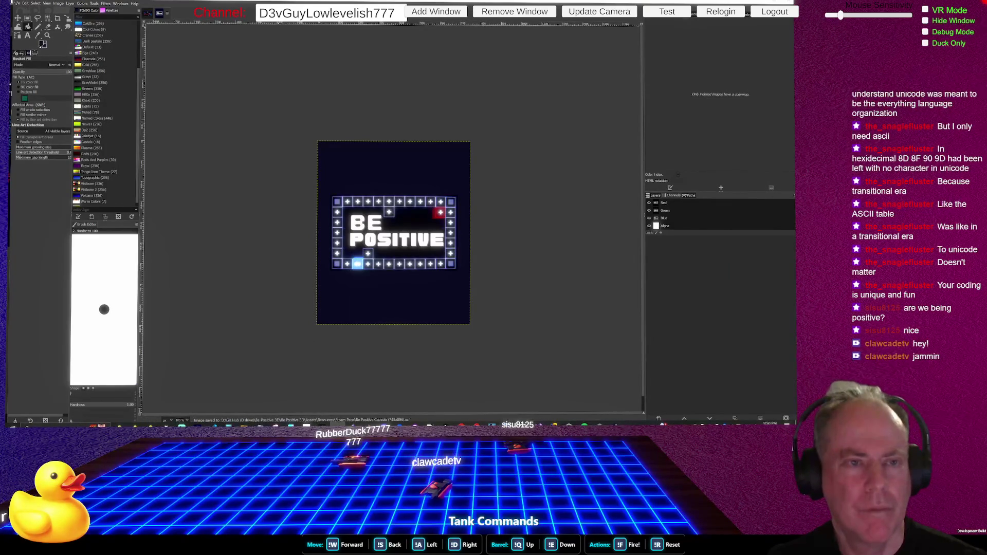
pyautogui.click(16, 4)
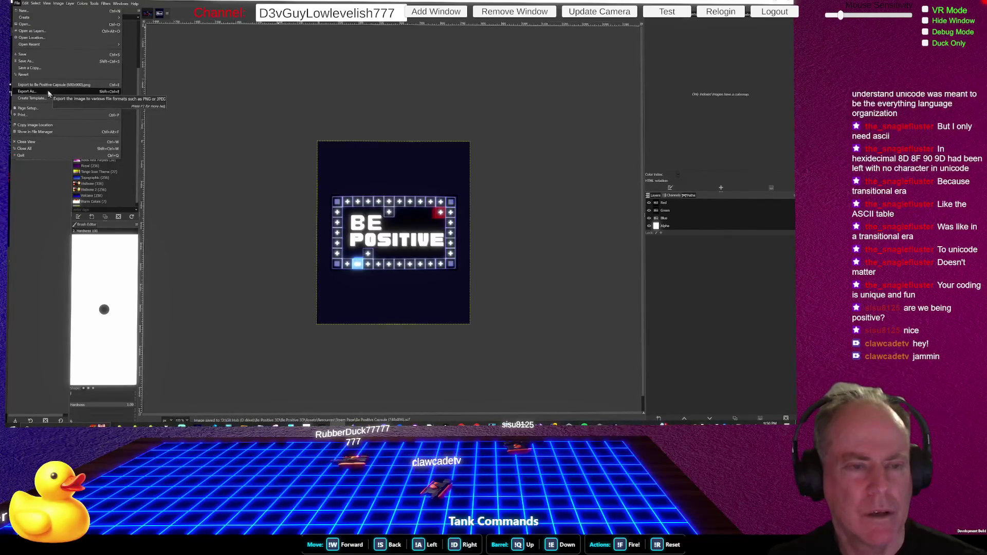
pyautogui.click(48, 92)
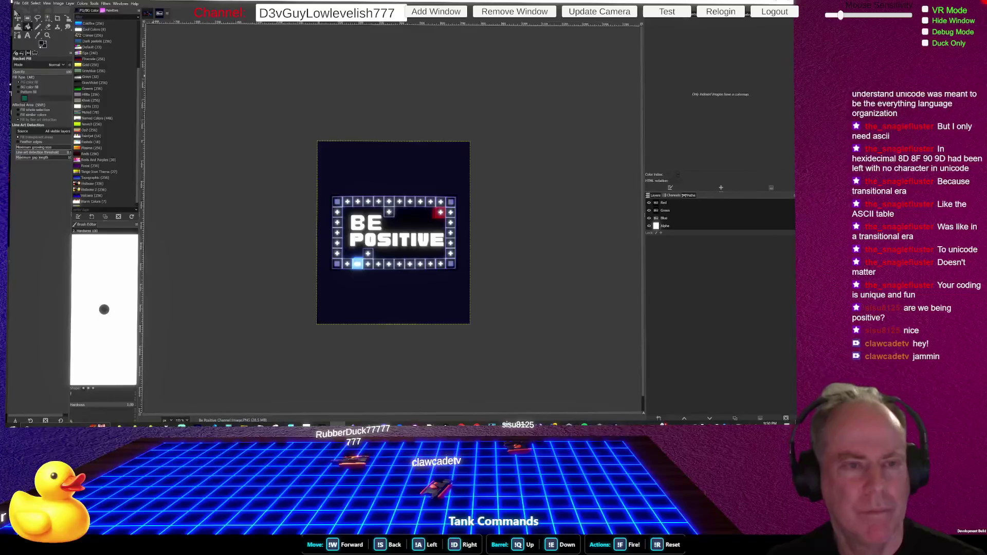
# Look through the Edit and File menus, then switch over to File Explorer.
pyautogui.click(25, 4)
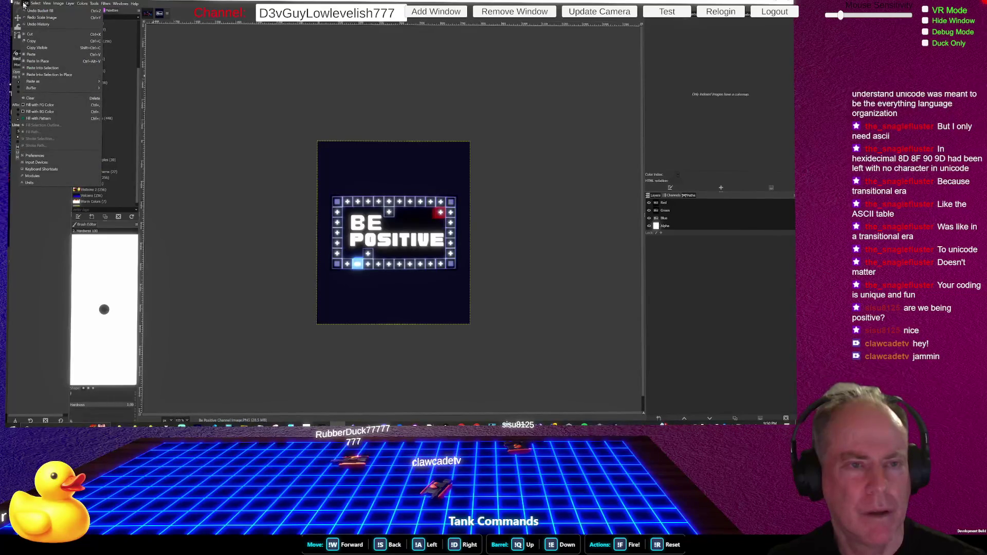
pyautogui.click(24, 4)
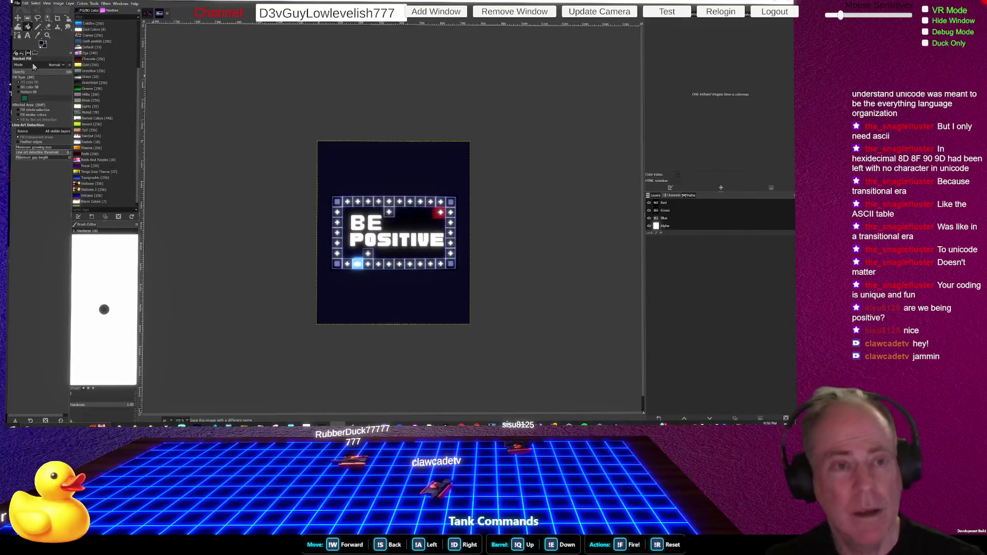
pyautogui.hotkey('ctrl', 's')
pyautogui.click(17, 3)
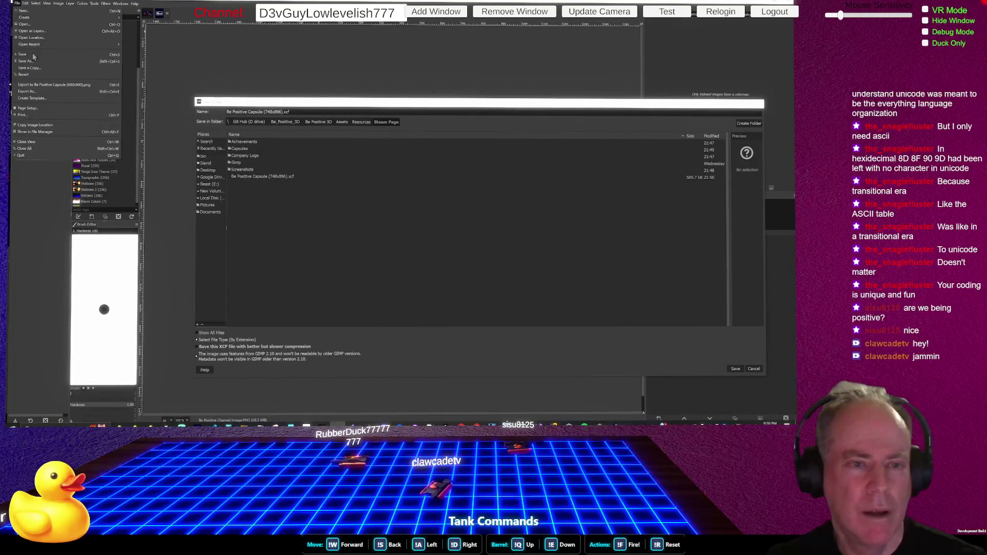
pyautogui.click(32, 92)
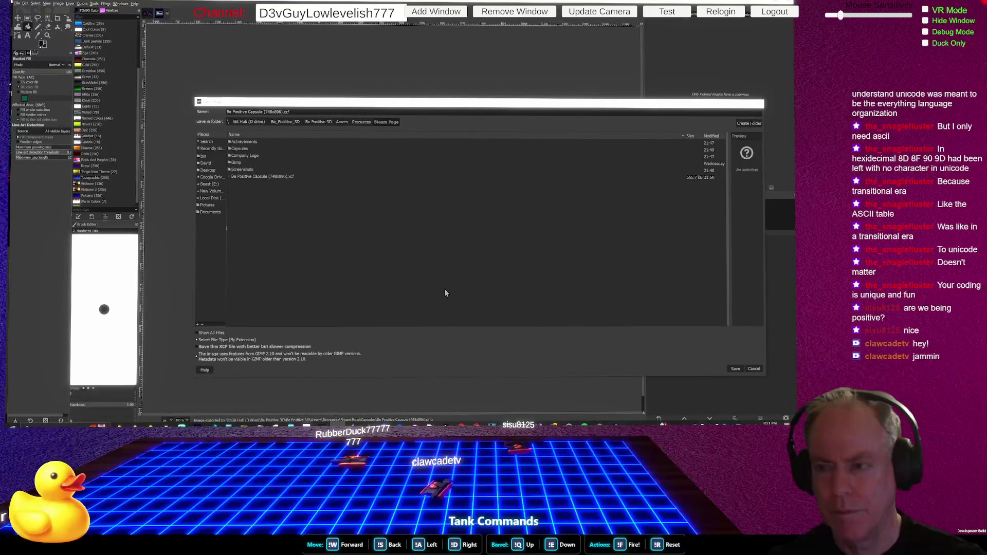
pyautogui.hotkey('alt', 'Tab')
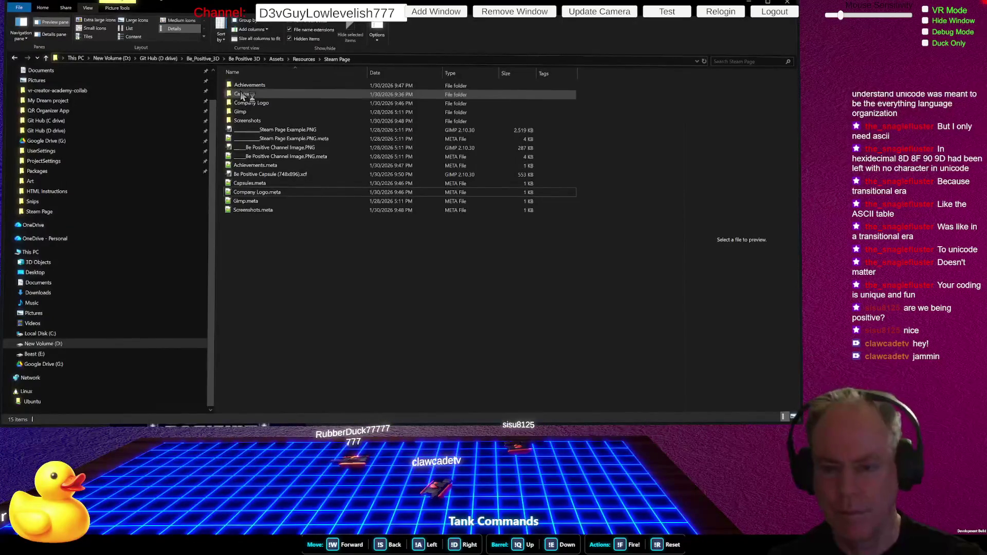
# Open the Capsules folder and select Be Positive Capsule (748x896).png.
pyautogui.doubleClick(244, 95)
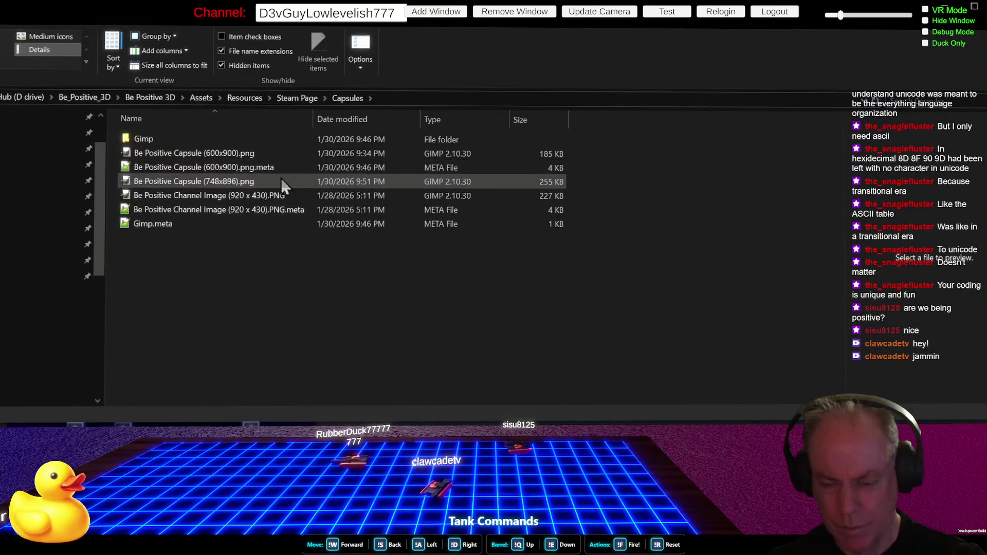
pyautogui.click(255, 183)
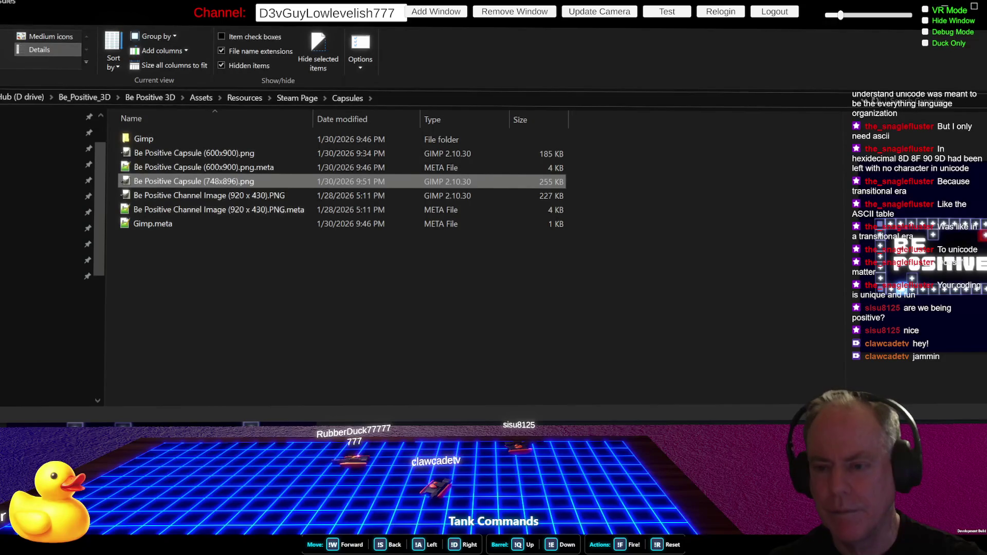
pyautogui.hotkey('alt', 'Tab')
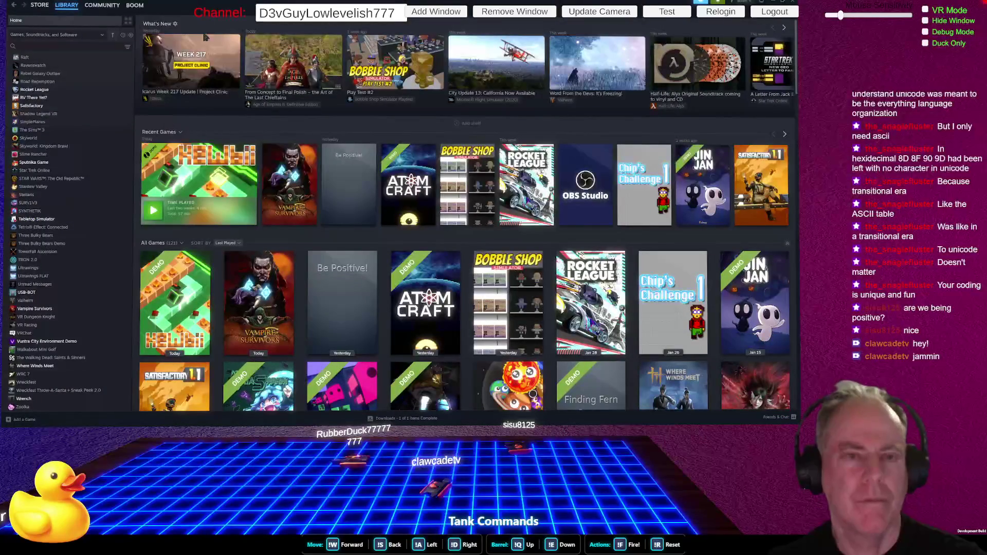
# Search the Steam store for 'be positive!'.
pyautogui.click(39, 5)
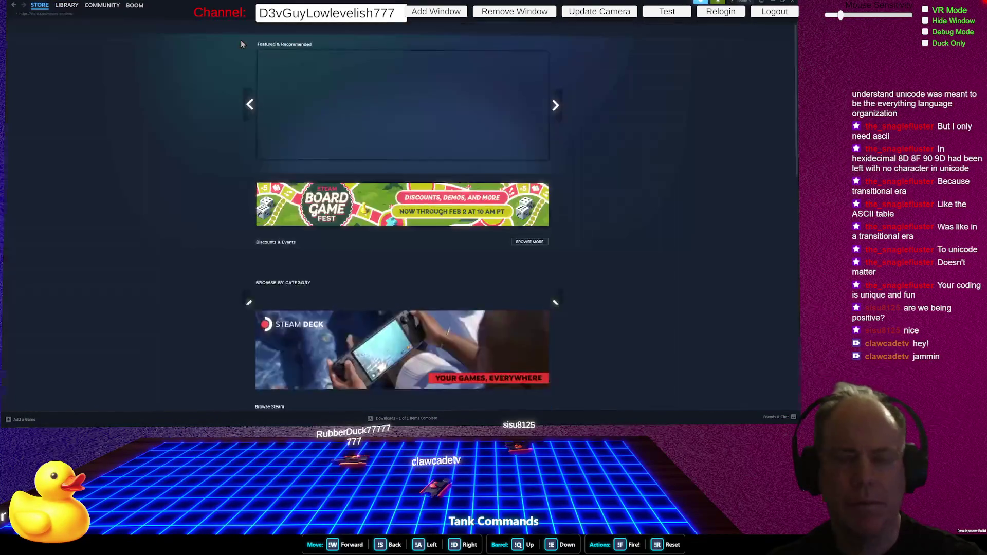
pyautogui.click(483, 28)
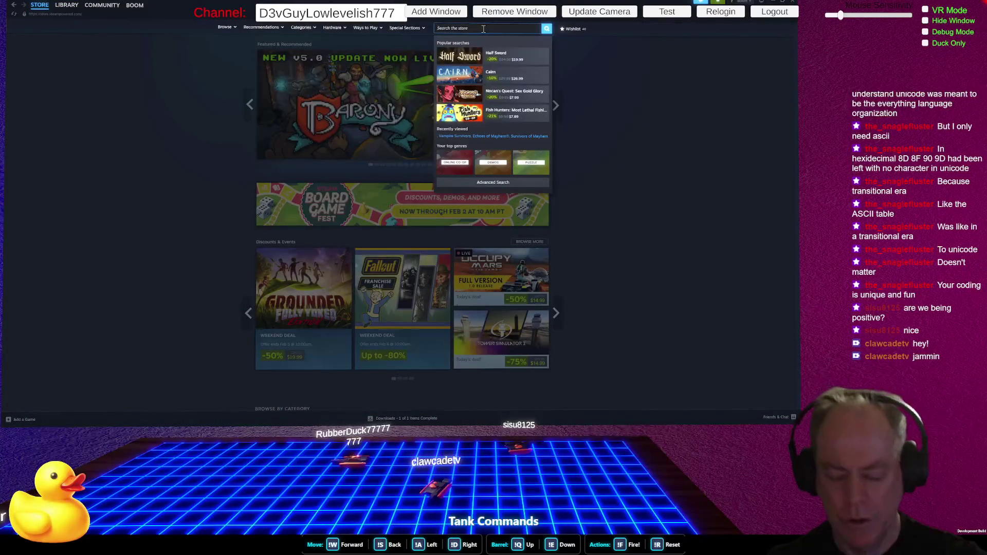
pyautogui.write('be pos')
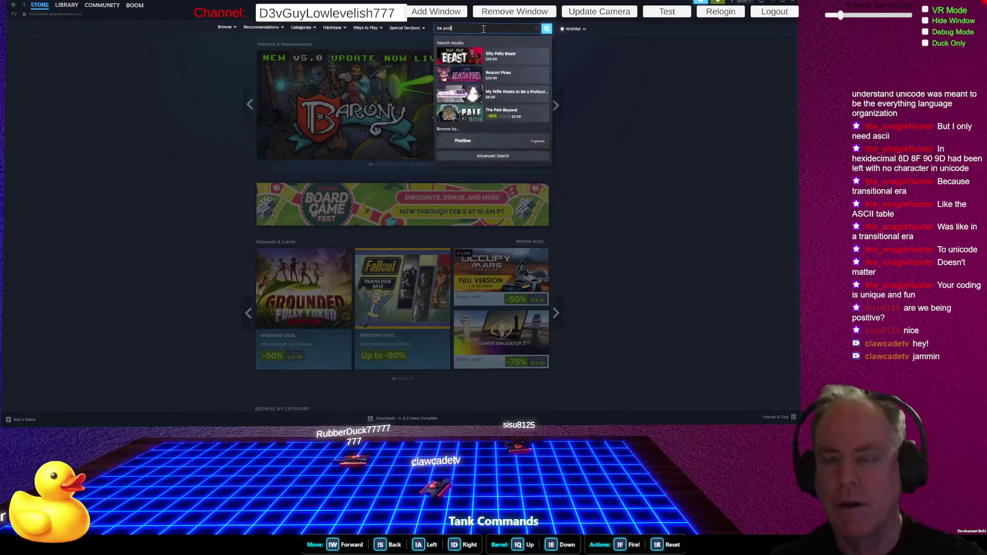
pyautogui.write('itive!')
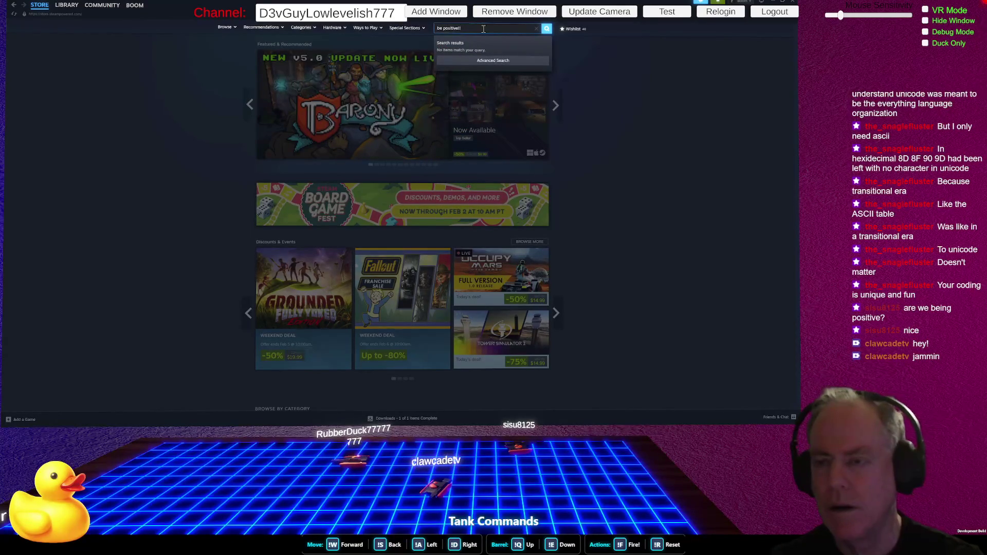
pyautogui.press('Return')
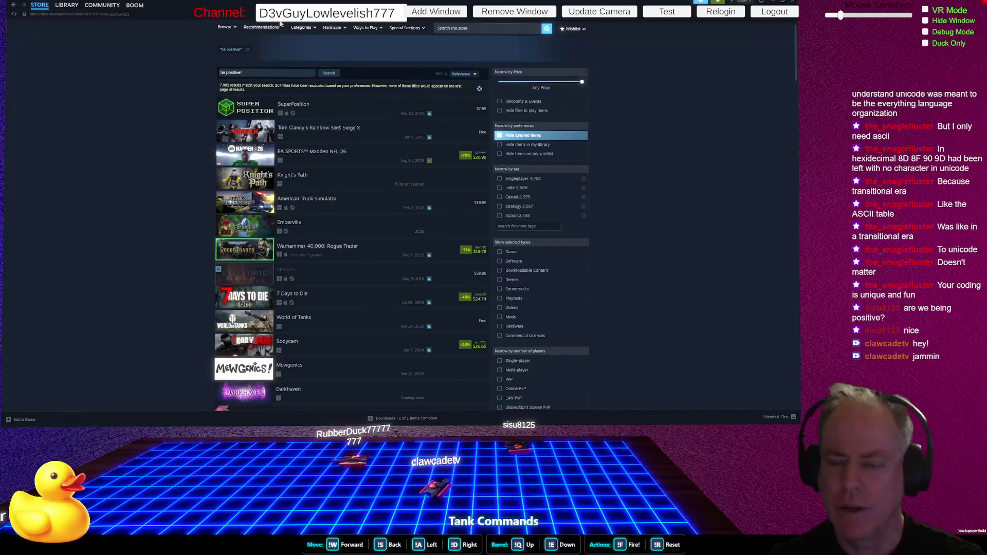
pyautogui.click(483, 29)
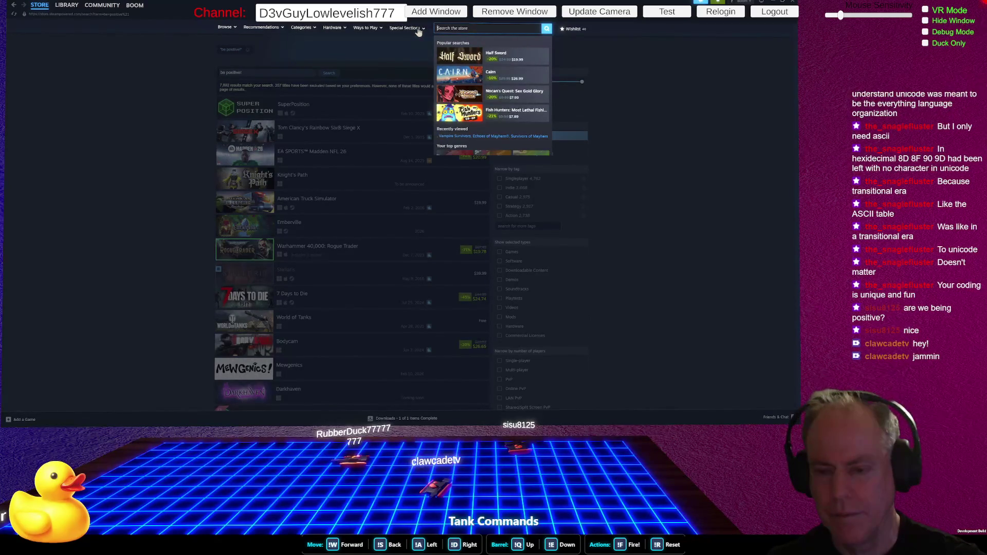
# Reload the Be Positive! store page in the browser.
pyautogui.hotkey('alt', 'Tab')
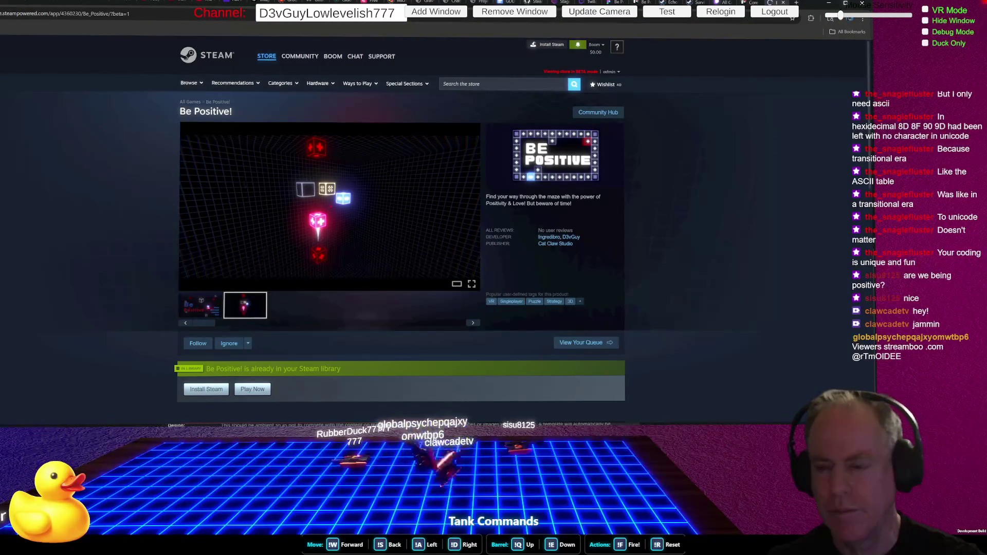
pyautogui.press('F5')
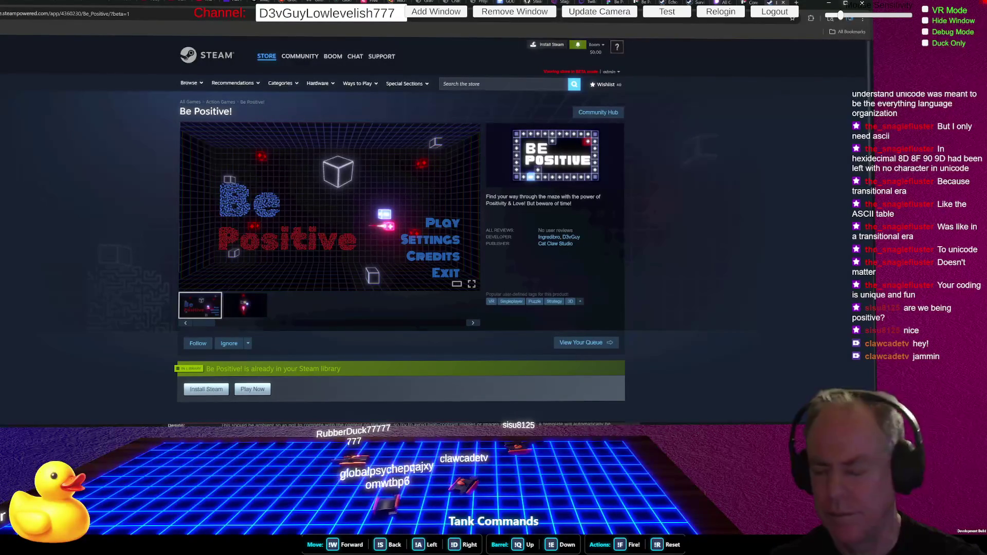
pyautogui.hotkey('alt', 'Tab')
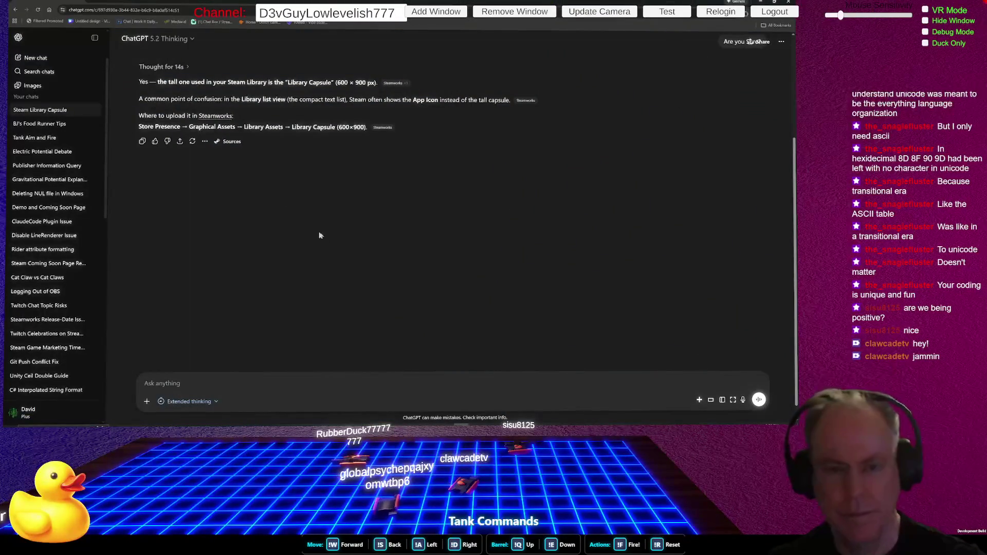
# Send ChatGPT the question 'English Language Not Supported' and return to the Capsules folder.
pyautogui.write('English Language Not Su')
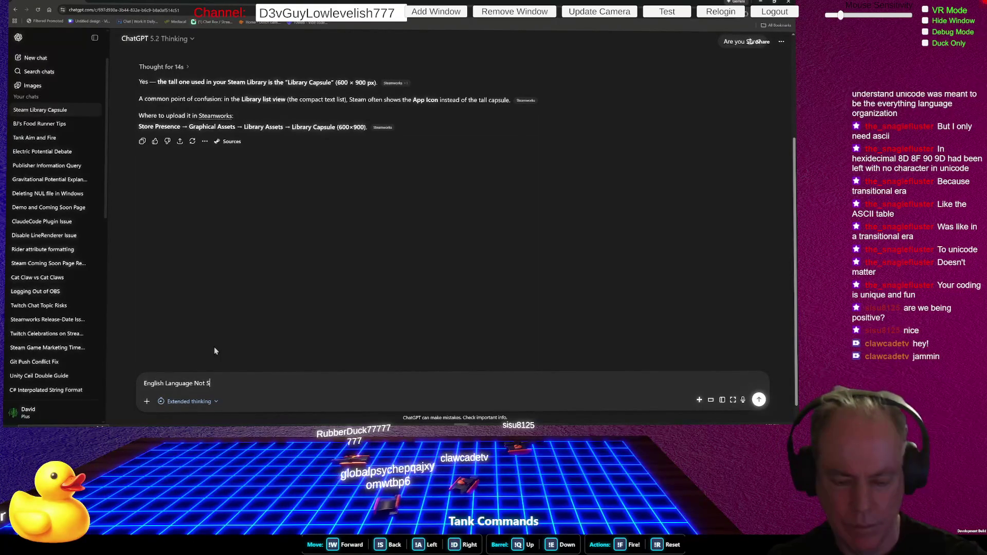
pyautogui.write('pported')
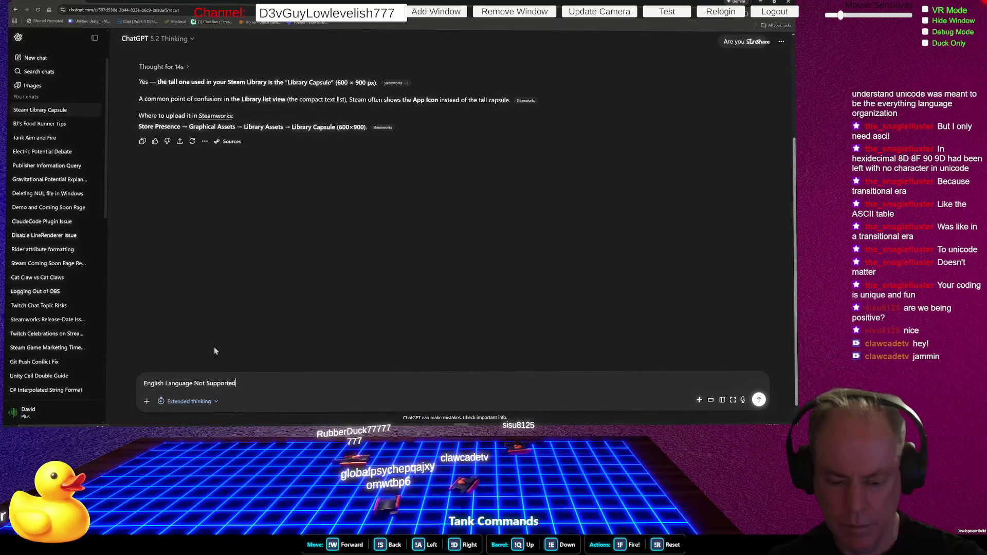
pyautogui.write('"')
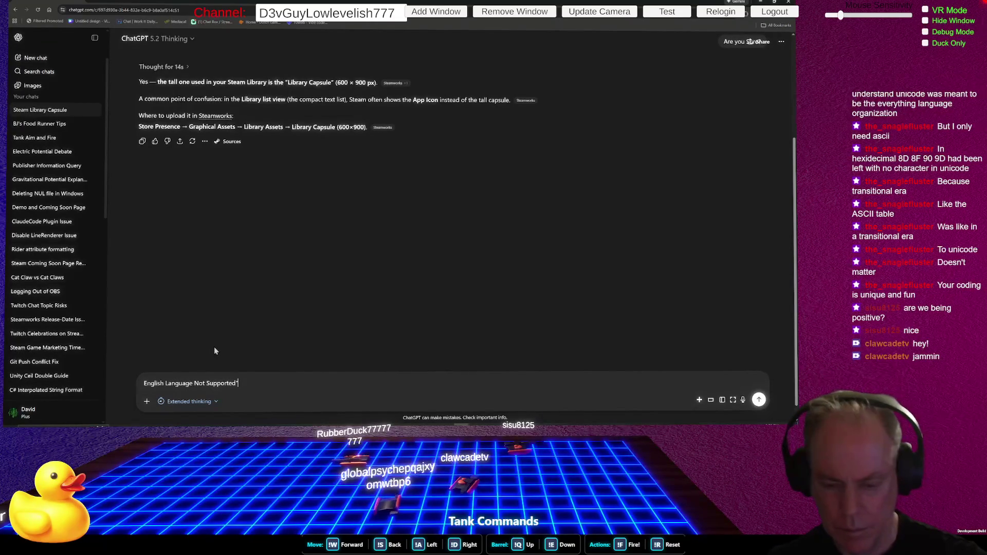
pyautogui.write('"')
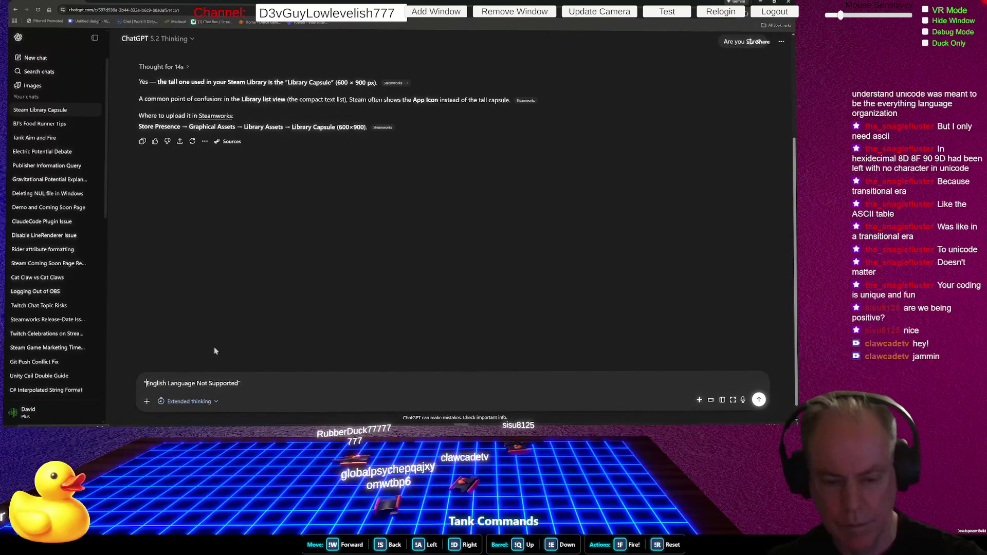
pyautogui.press('Return')
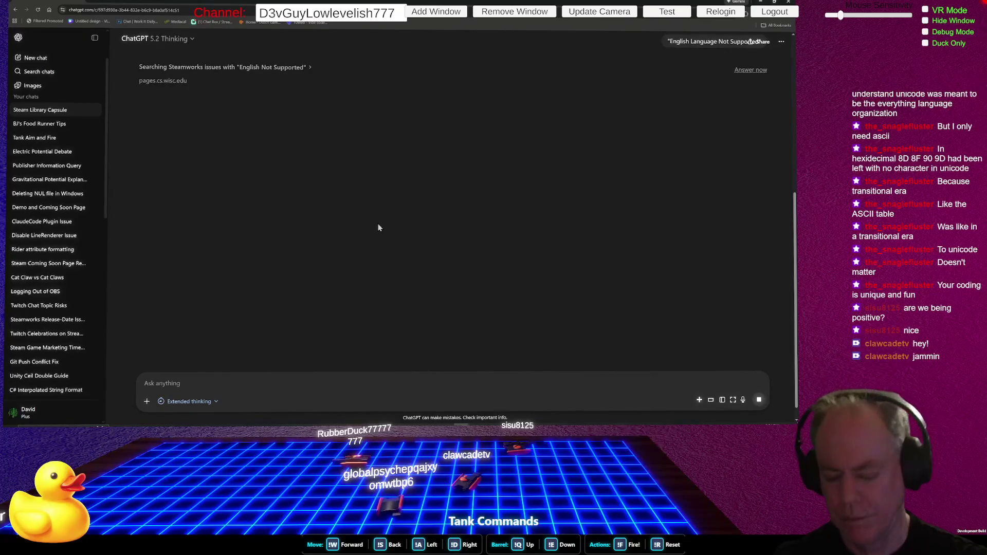
pyautogui.hotkey('alt', 'Tab')
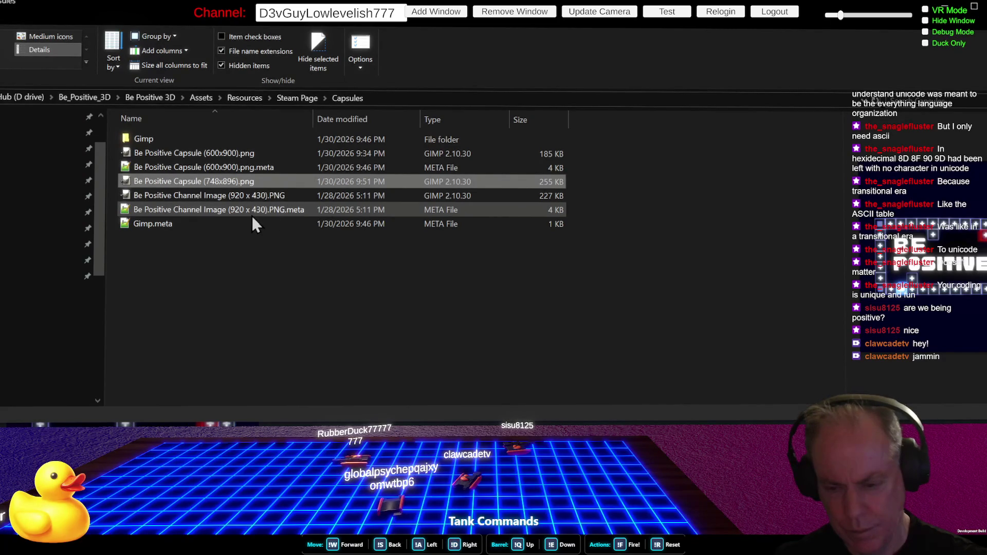
# Open Be Positive Channel Image (920 x 430).PNG from the Capsules folder.
pyautogui.click(239, 194)
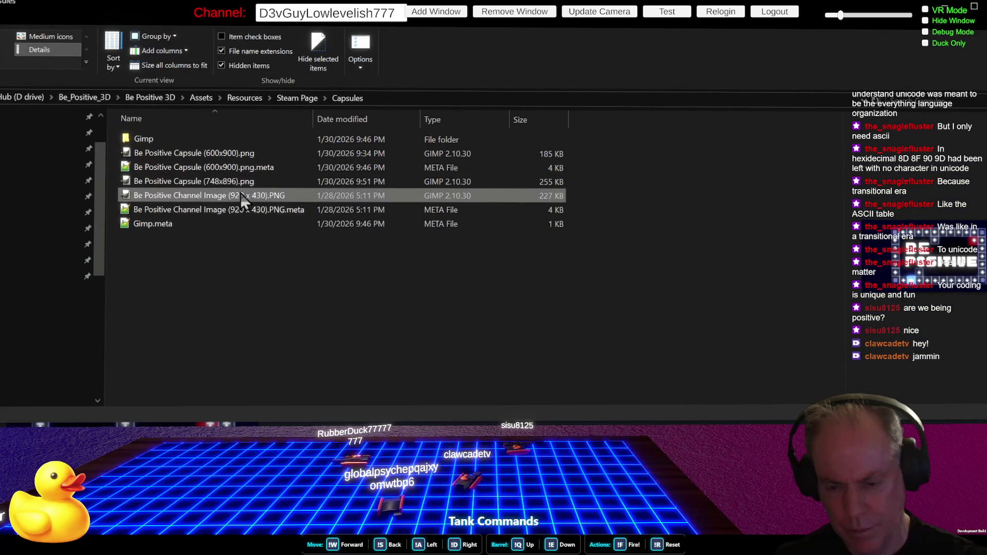
pyautogui.doubleClick(239, 194)
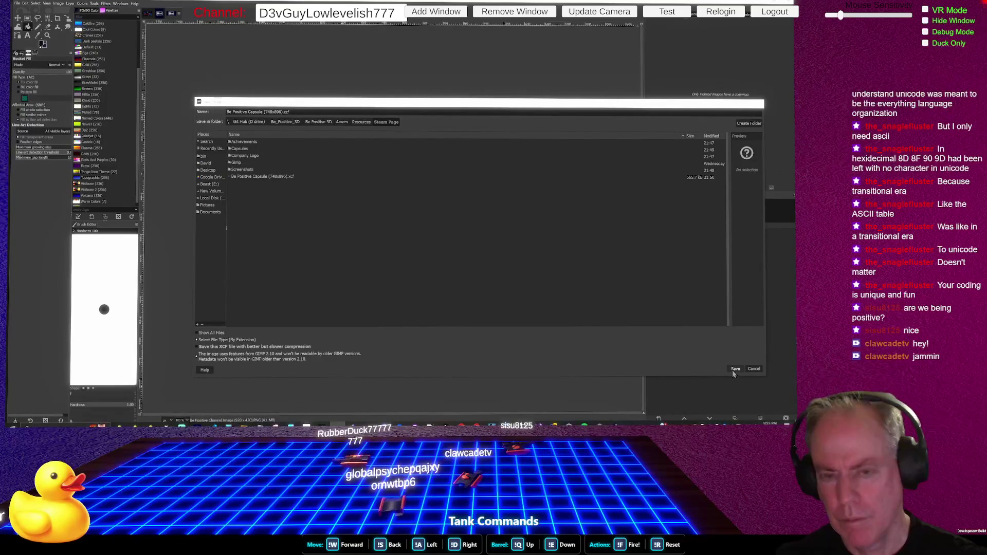
# Cancel the leftover Save Image dialog so the wide channel image is visible.
pyautogui.click(734, 369)
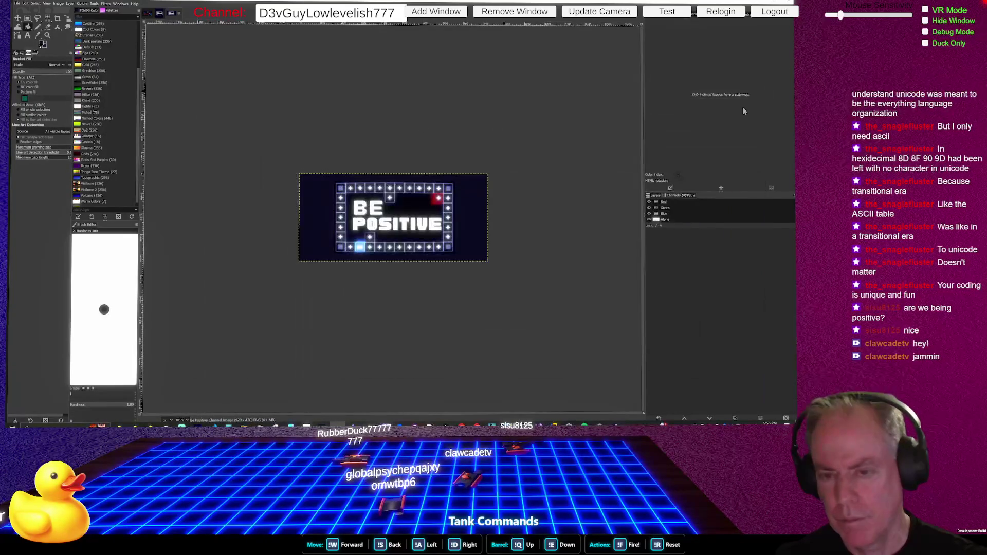
# In the Capsules folder, start renaming the 748x896 capsule file, then cancel to keep its name.
pyautogui.hotkey('alt', 'Tab')
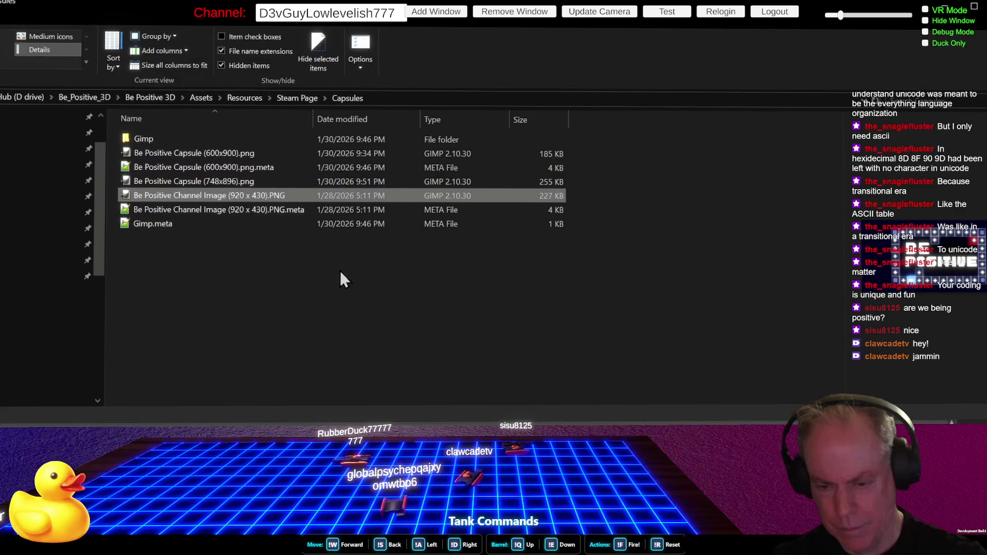
pyautogui.click(245, 182)
pyautogui.click(245, 178)
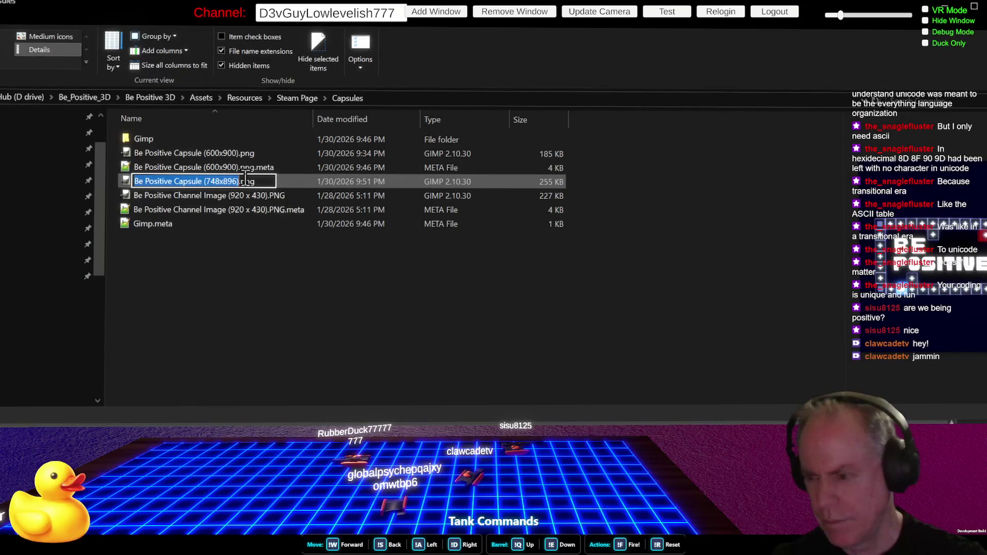
pyautogui.press('Escape')
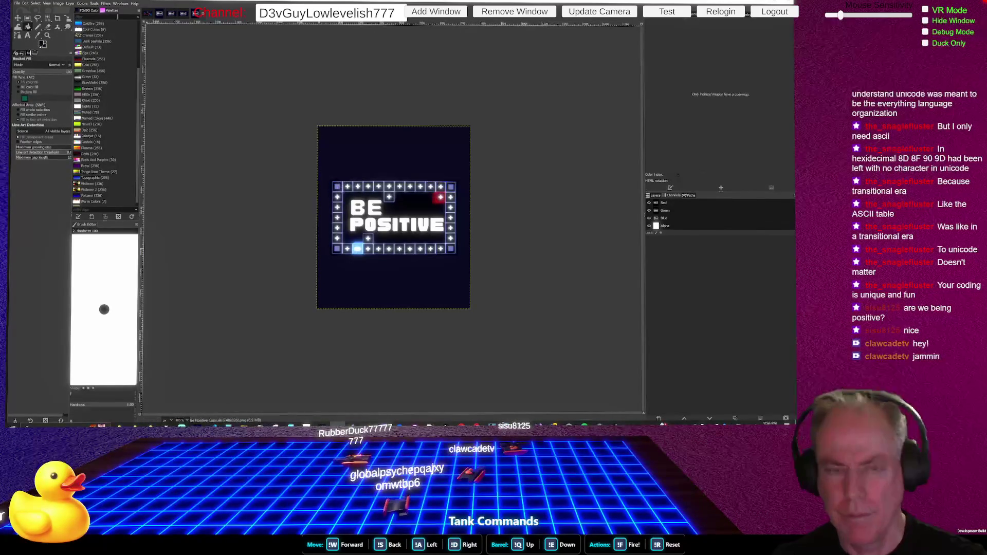
# Scale the Be Positive capsule image up with Scale Image, redoing it after an undo.
pyautogui.click(36, 3)
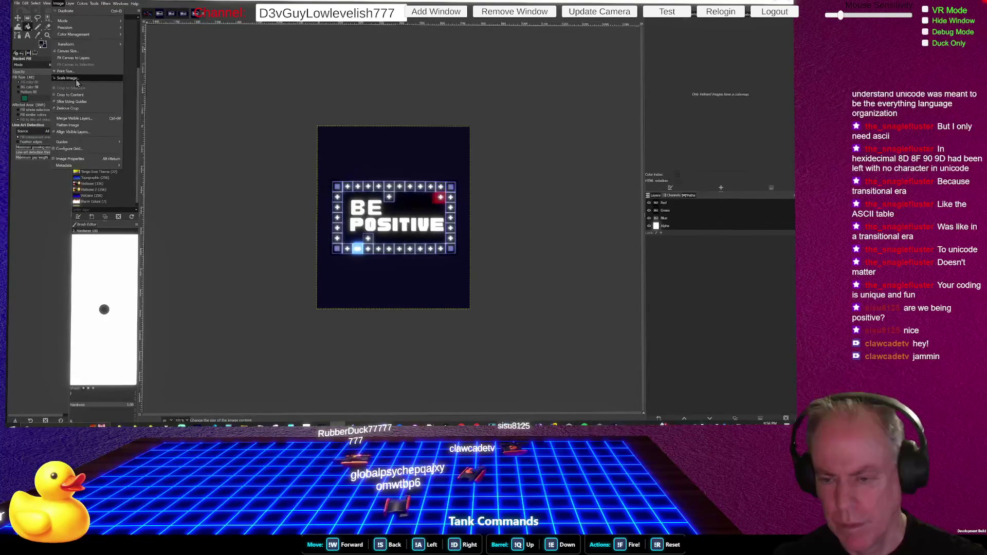
pyautogui.click(76, 79)
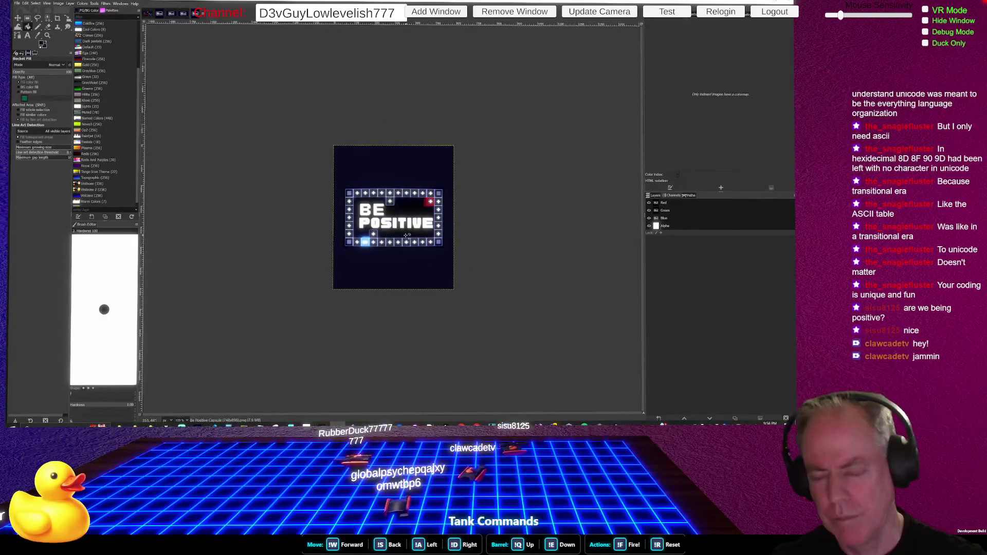
pyautogui.hotkey('ctrl', 'z')
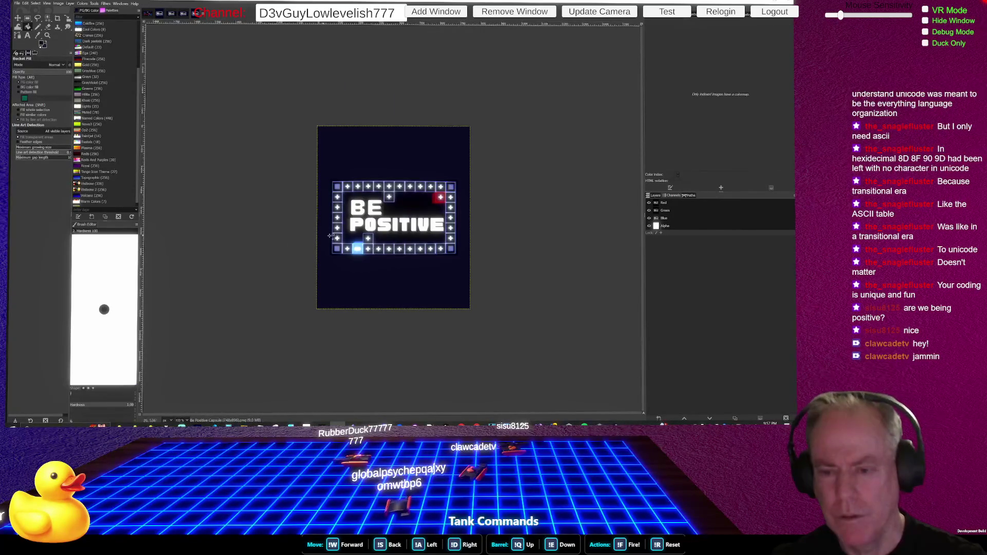
pyautogui.click(58, 3)
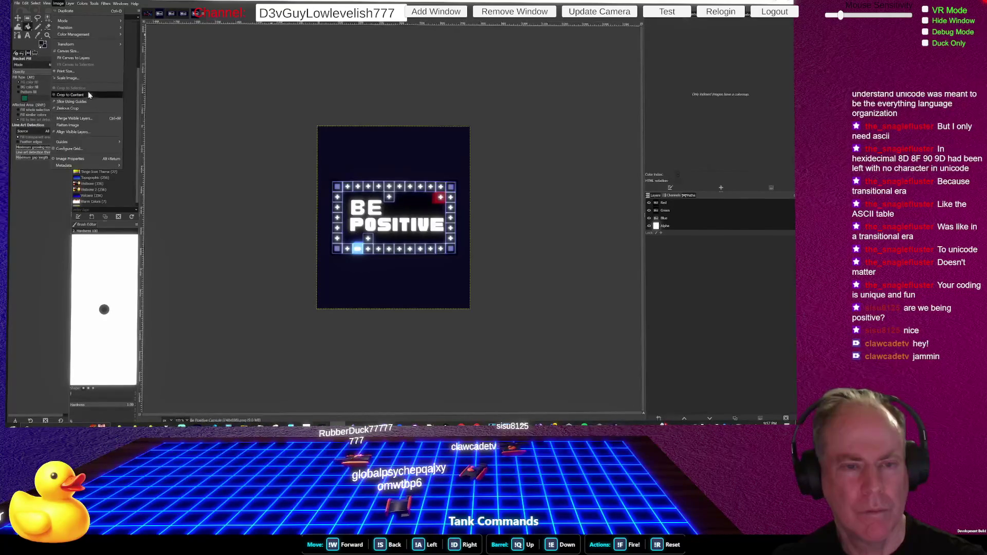
pyautogui.click(76, 78)
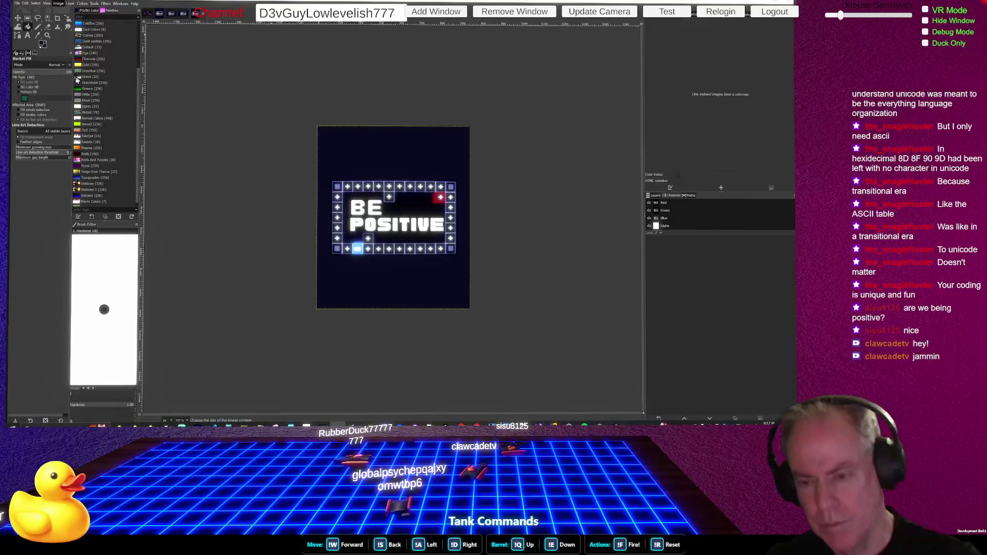
pyautogui.press('Return')
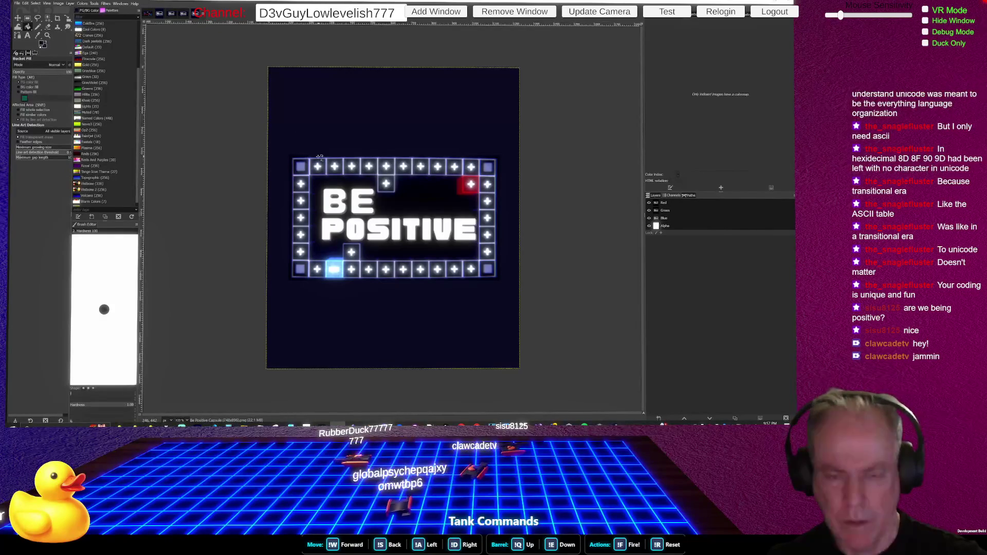
pyautogui.click(60, 4)
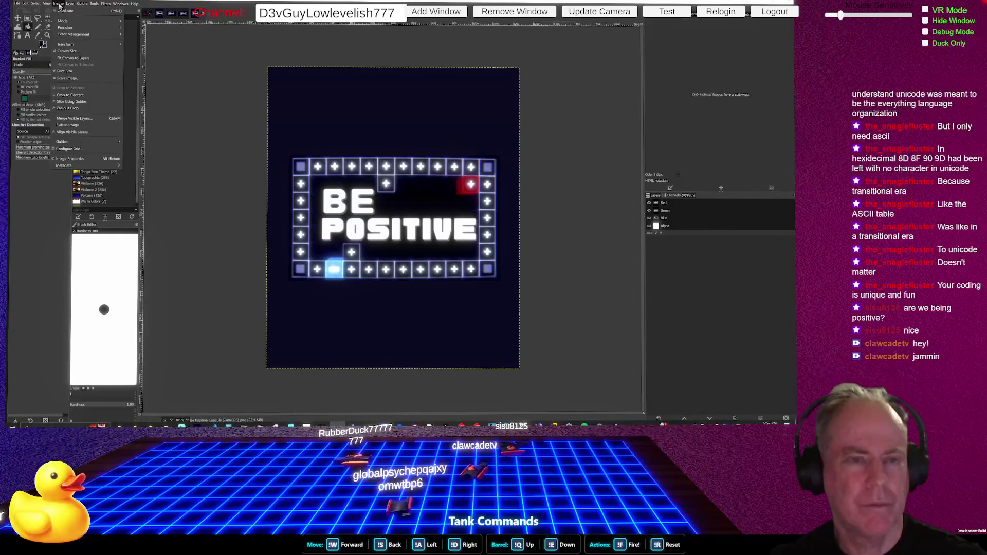
pyautogui.click(75, 51)
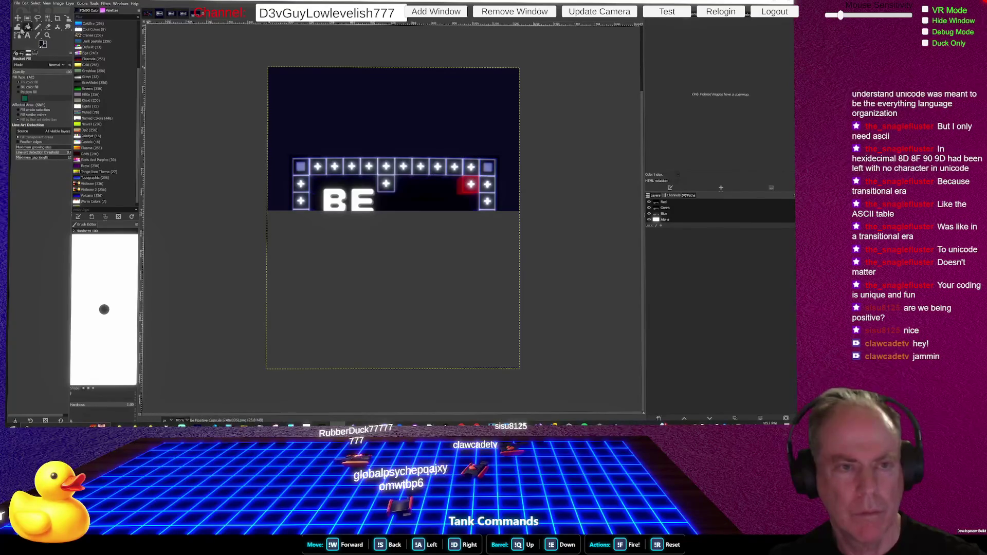
# Drag the artwork layer up with the Move tool so the full neon sign shows.
pyautogui.click(17, 18)
pyautogui.moveTo(389, 170)
pyautogui.mouseDown()
pyautogui.moveTo(392, 57)
pyautogui.moveTo(391, 74)
pyautogui.mouseUp()
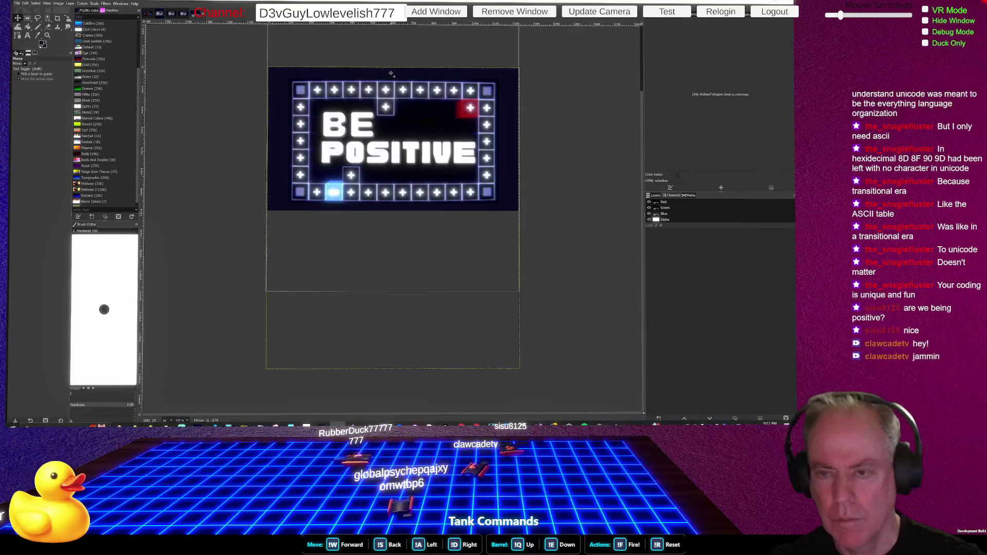
pyautogui.moveTo(391, 73); pyautogui.dragTo(403, 99)
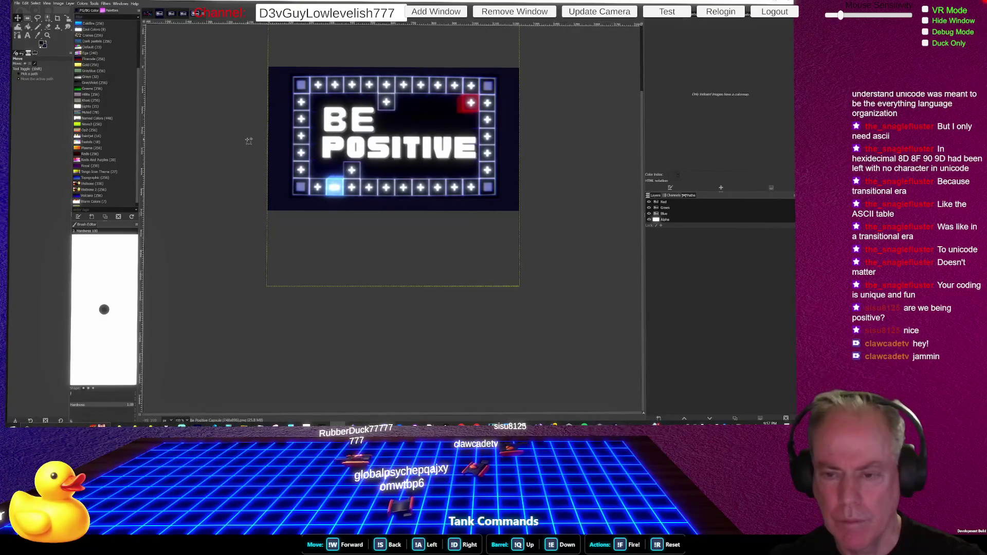
pyautogui.scroll(1, 249, 141)
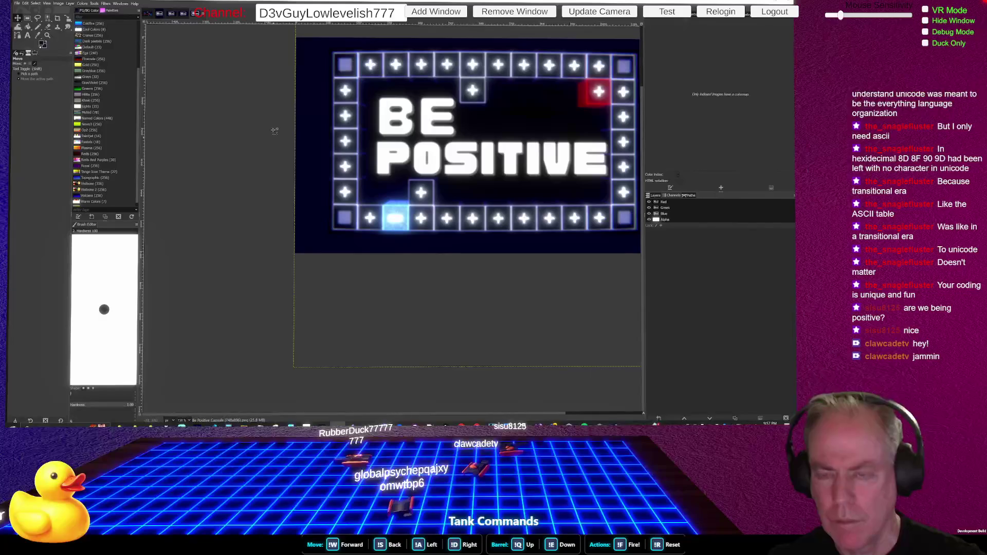
# Zoom in on the canvas edge and drag the layer one pixel left.
pyautogui.scroll(-4, 295, 253)
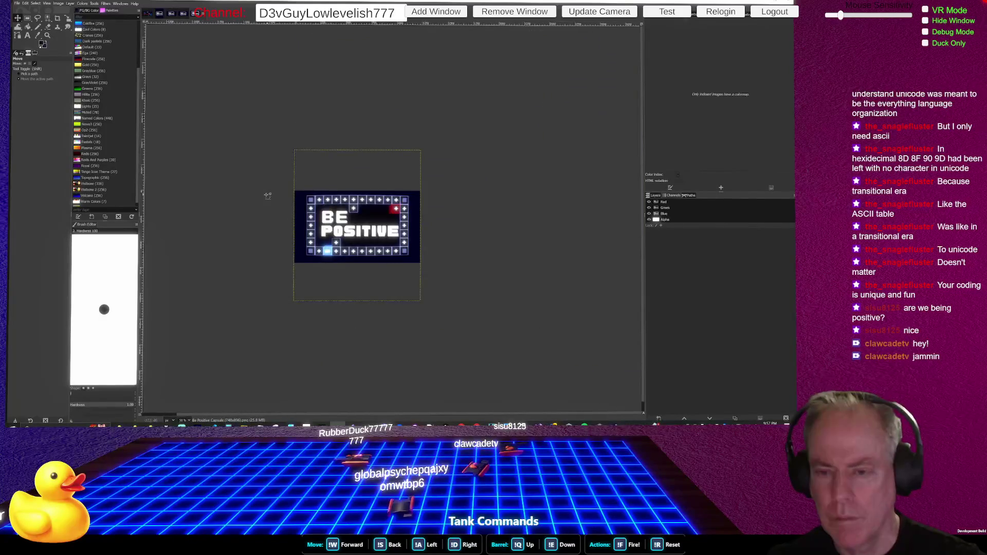
pyautogui.scroll(5, 277, 216)
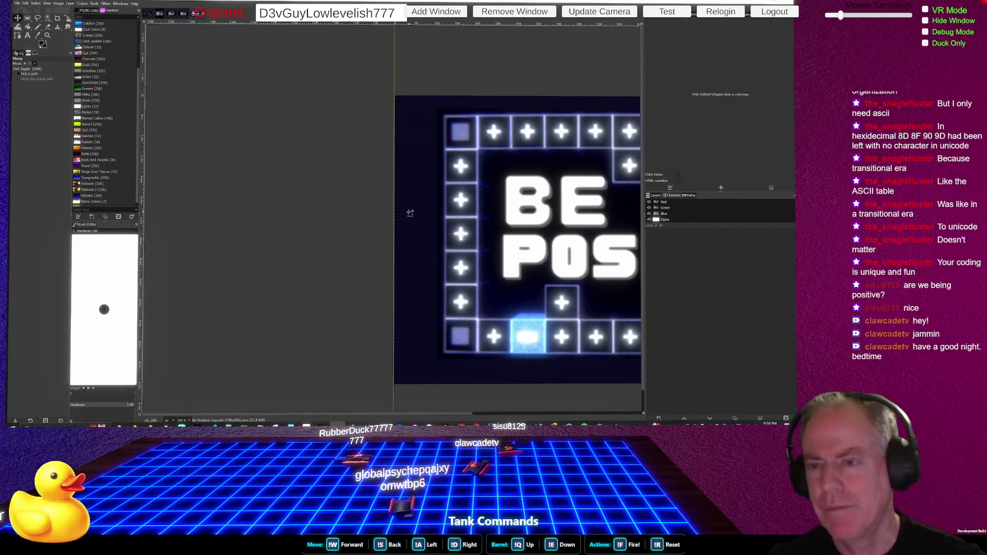
pyautogui.scroll(3, 427, 242)
pyautogui.scroll(2, 366, 239)
pyautogui.scroll(2, 366, 239)
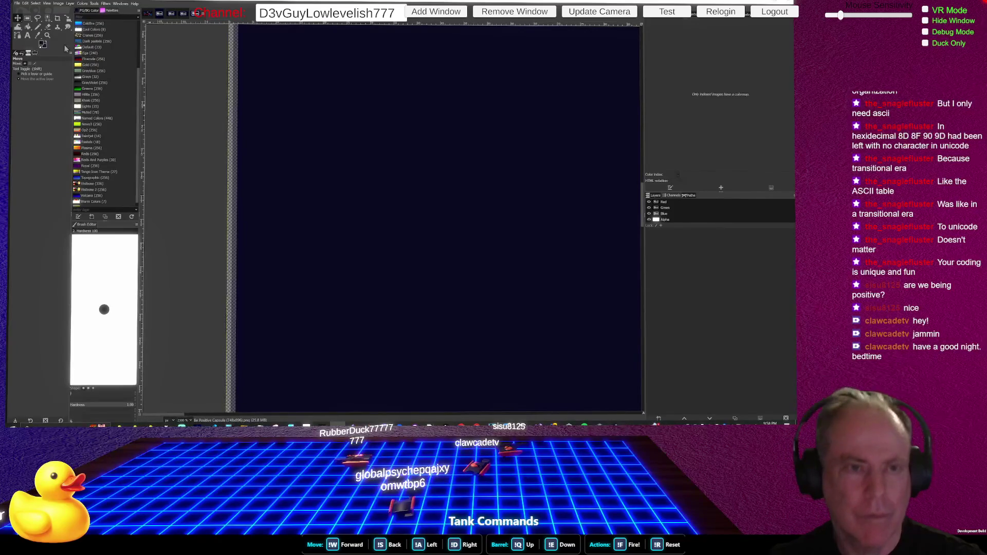
pyautogui.moveTo(283, 198)
pyautogui.mouseDown()
pyautogui.moveTo(292, 199)
pyautogui.moveTo(273, 193)
pyautogui.mouseUp()
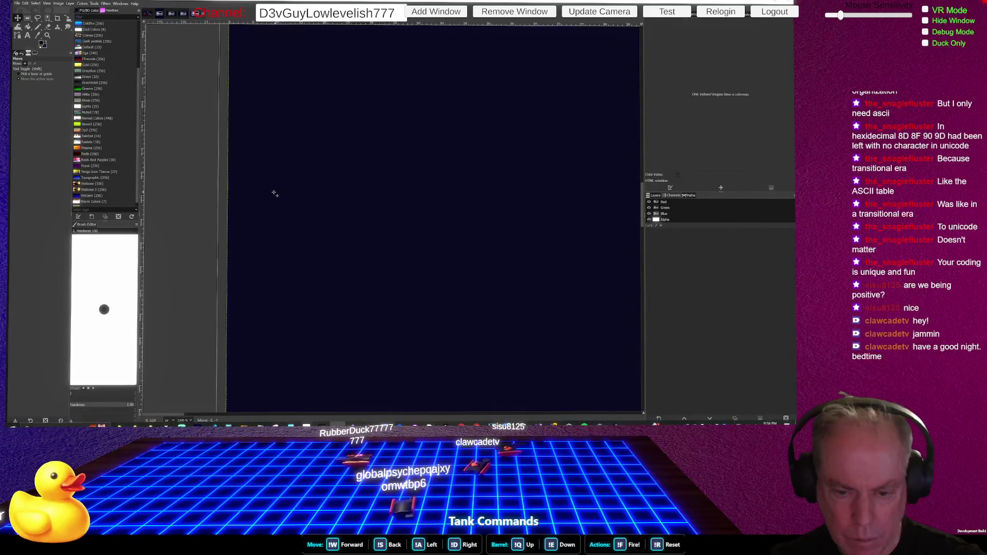
# Inspect the edges and nudge the layer one pixel right with the arrow key.
pyautogui.scroll(-3, 214, 224)
pyautogui.scroll(-3, 214, 224)
pyautogui.scroll(-2, 246, 241)
pyautogui.scroll(1, 308, 231)
pyautogui.scroll(2, 362, 227)
pyautogui.scroll(3, 361, 228)
pyautogui.scroll(1, 420, 232)
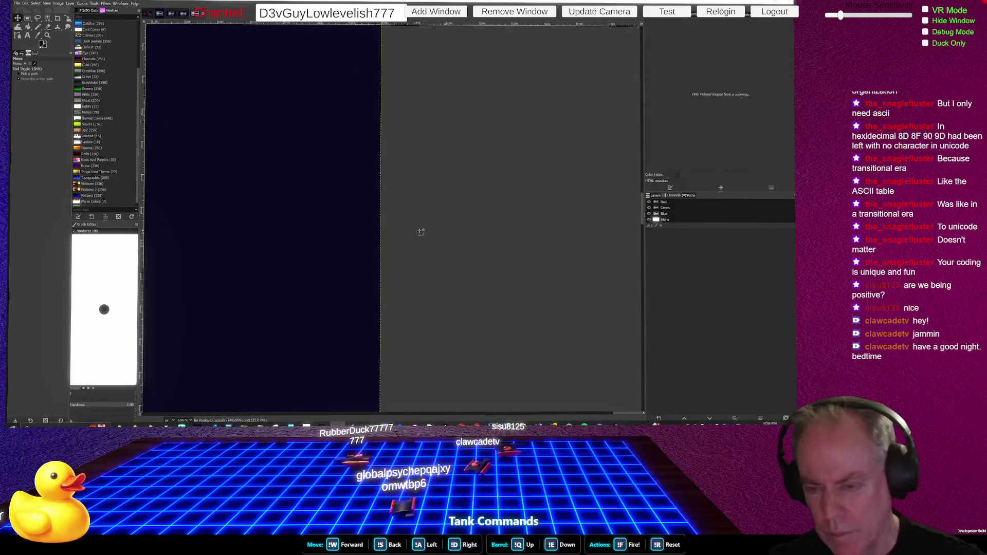
pyautogui.scroll(-1, 404, 239)
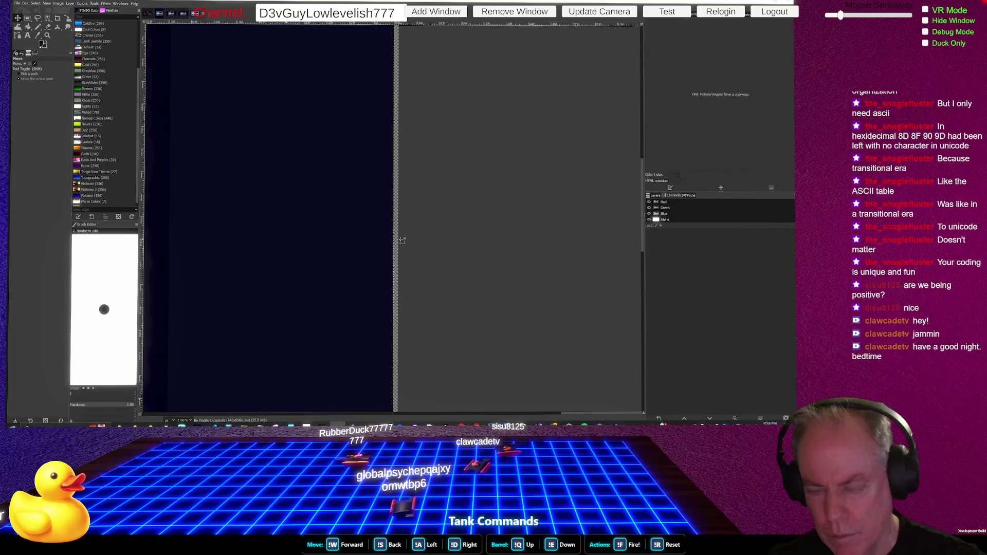
pyautogui.scroll(-2, 402, 240)
pyautogui.scroll(-3, 401, 240)
pyautogui.scroll(-1, 400, 240)
pyautogui.scroll(1, 399, 241)
pyautogui.scroll(2, 399, 241)
pyautogui.scroll(1, 398, 241)
pyautogui.scroll(1, 398, 241)
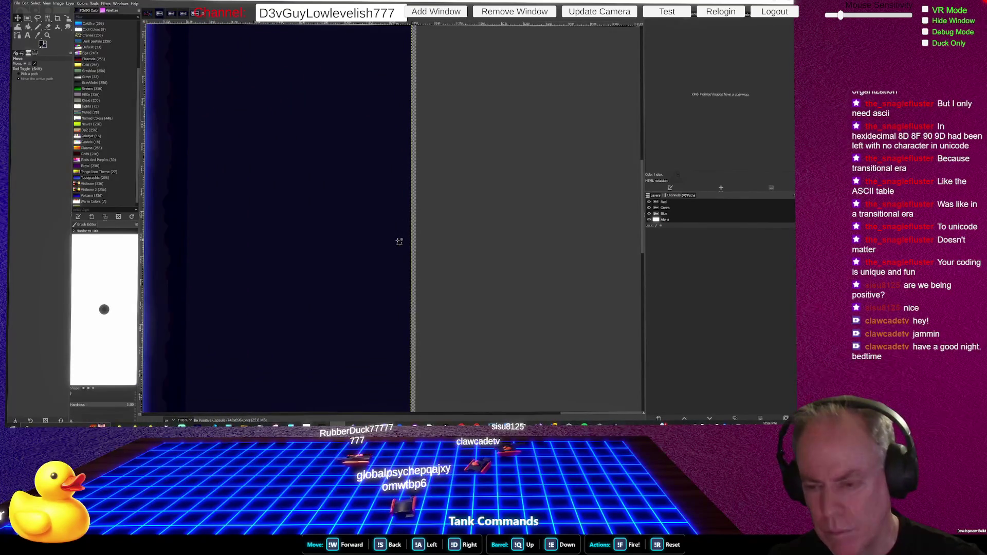
pyautogui.scroll(1, 397, 242)
pyautogui.press('Right')
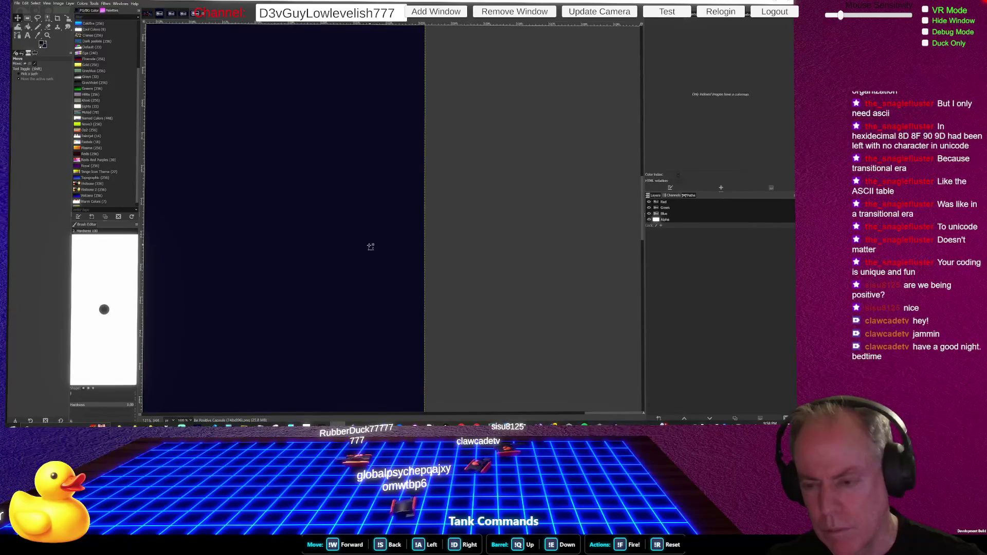
# Re-check the edges and shift the dark layer one pixel left to align with the canvas side.
pyautogui.scroll(-5, 378, 252)
pyautogui.scroll(-2, 391, 289)
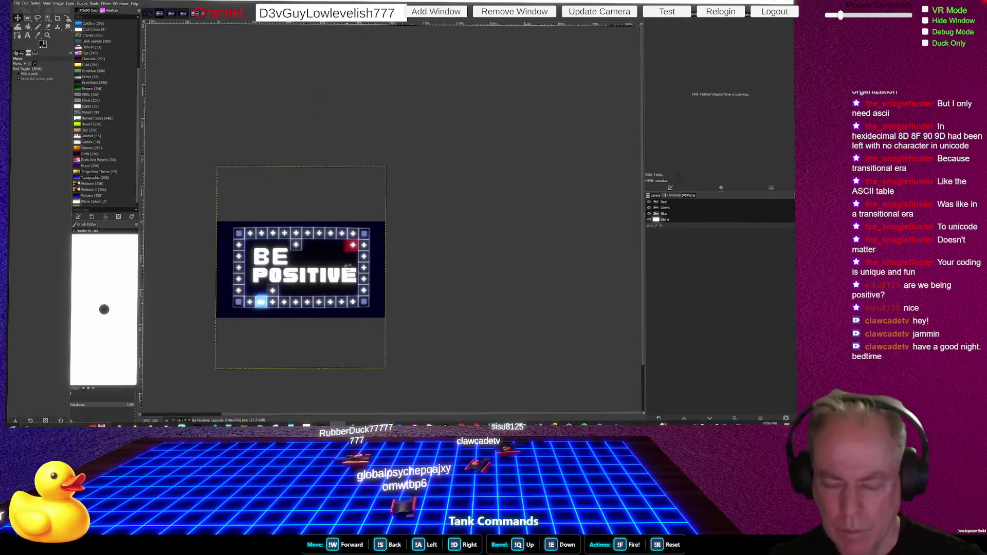
pyautogui.scroll(2, 273, 258)
pyautogui.scroll(2, 293, 272)
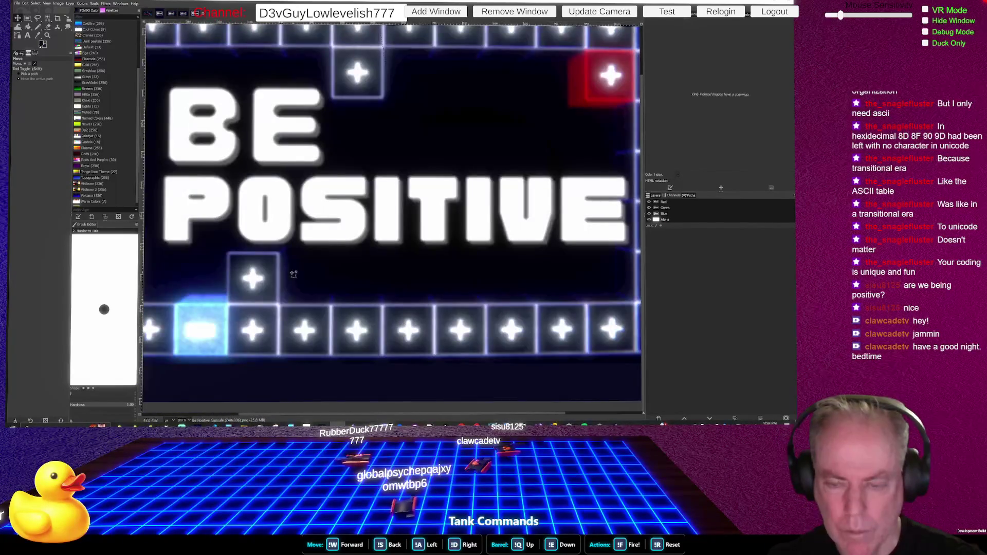
pyautogui.scroll(-1, 307, 254)
pyautogui.scroll(-1, 322, 234)
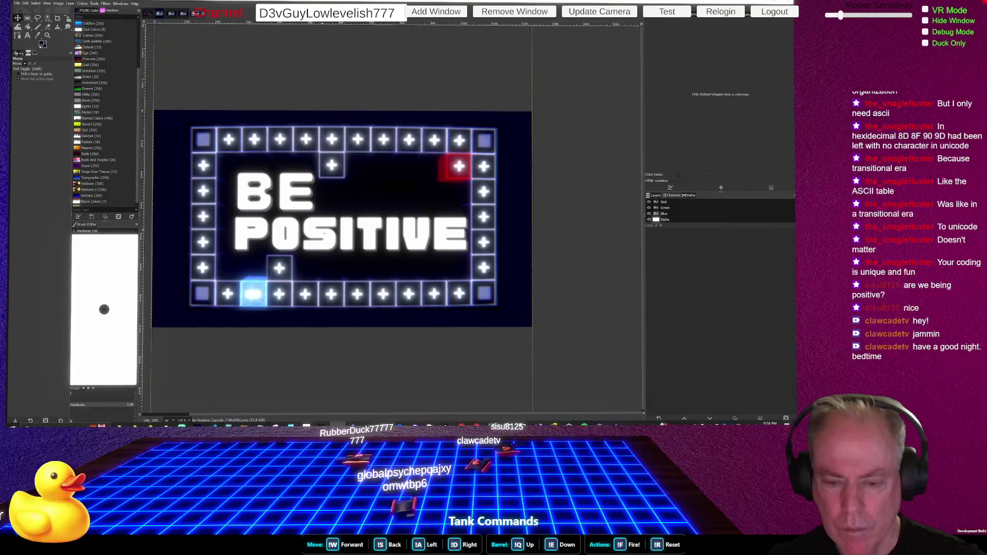
pyautogui.scroll(4, 496, 252)
pyautogui.scroll(3, 514, 255)
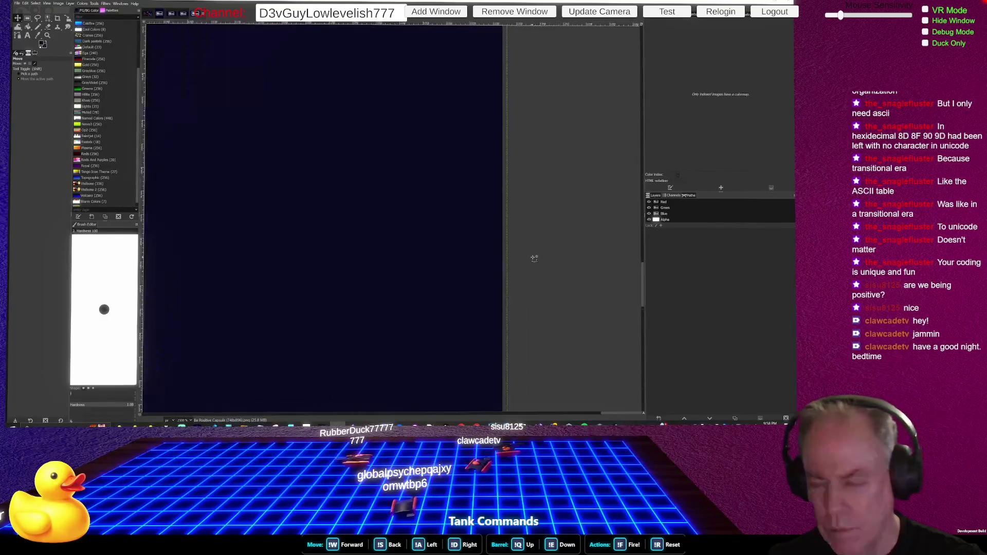
pyautogui.scroll(2, 531, 257)
pyautogui.scroll(-1, 429, 276)
pyautogui.scroll(-10, 516, 260)
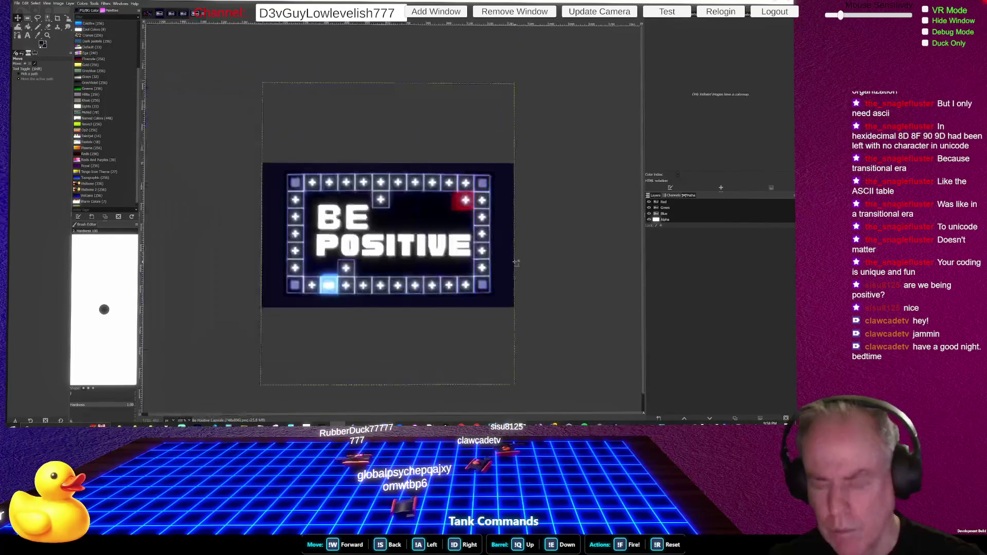
pyautogui.scroll(6, 316, 251)
pyautogui.scroll(3, 408, 257)
pyautogui.scroll(2, 407, 258)
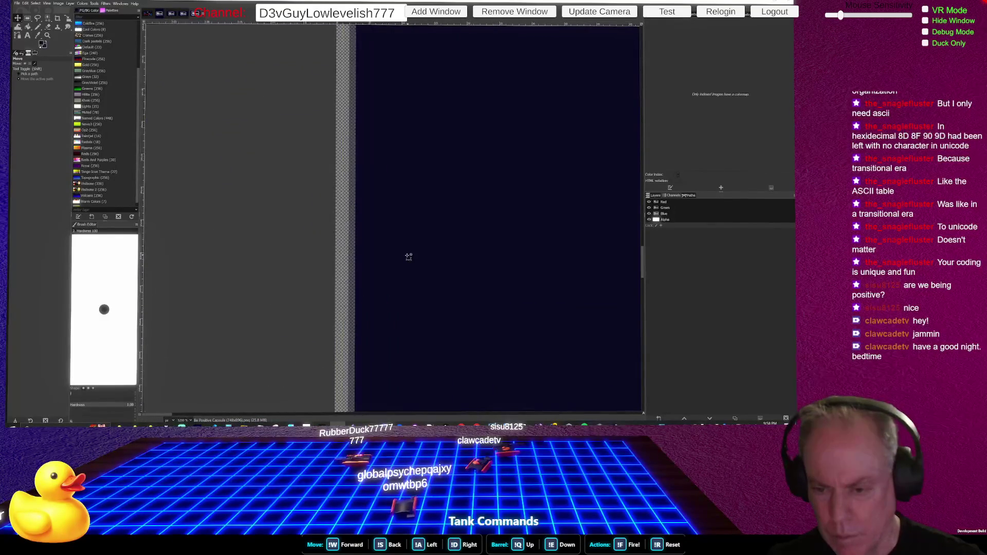
pyautogui.moveTo(415, 252); pyautogui.dragTo(413, 252)
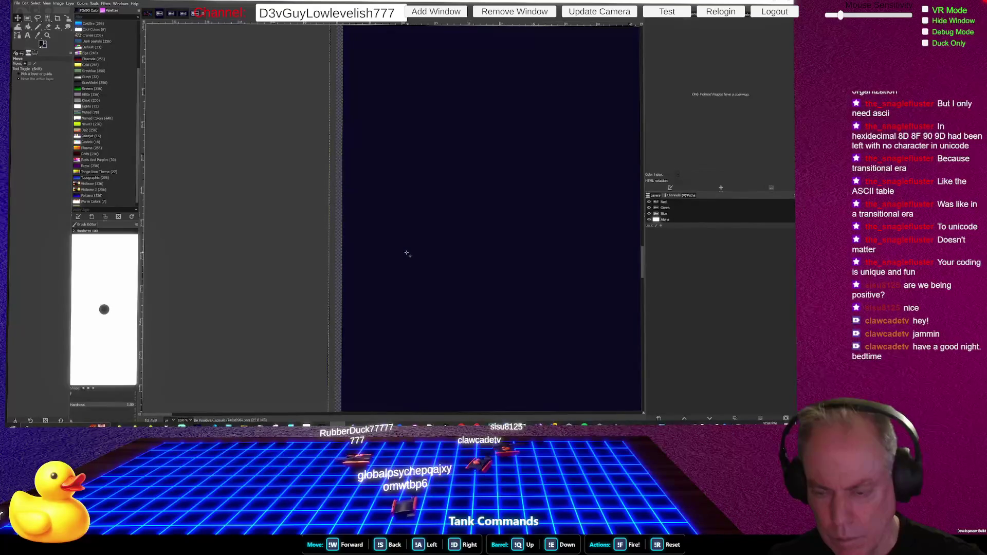
pyautogui.scroll(-7, 268, 274)
pyautogui.scroll(-1, 268, 274)
pyautogui.scroll(-2, 269, 274)
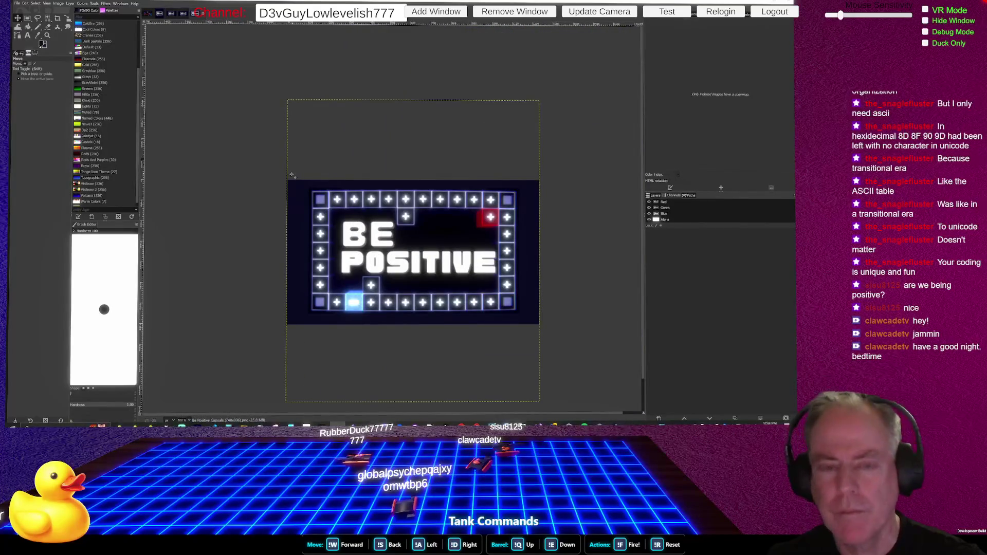
# Select the Bucket Fill tool, try Crop to Content on the layer, then undo it.
pyautogui.click(28, 26)
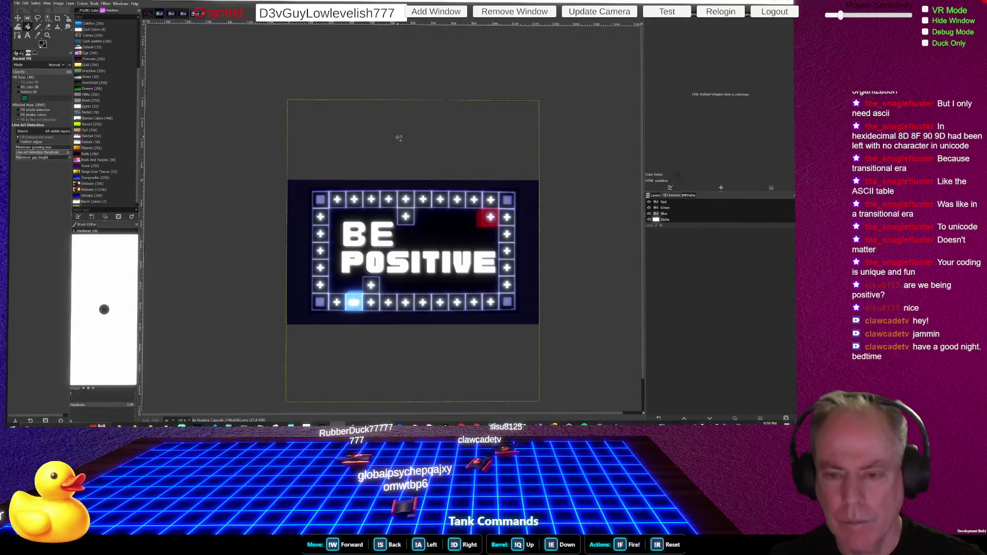
pyautogui.click(70, 3)
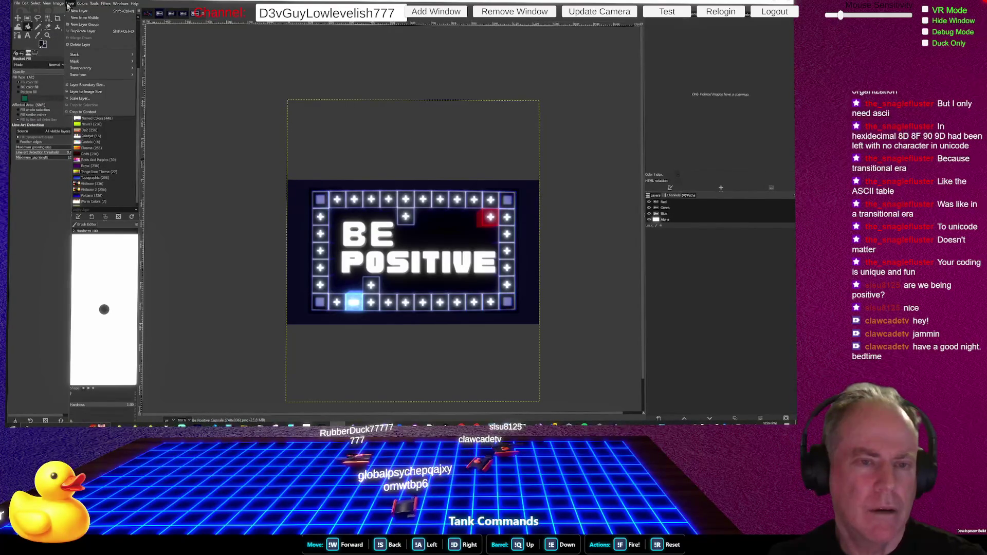
pyautogui.click(82, 111)
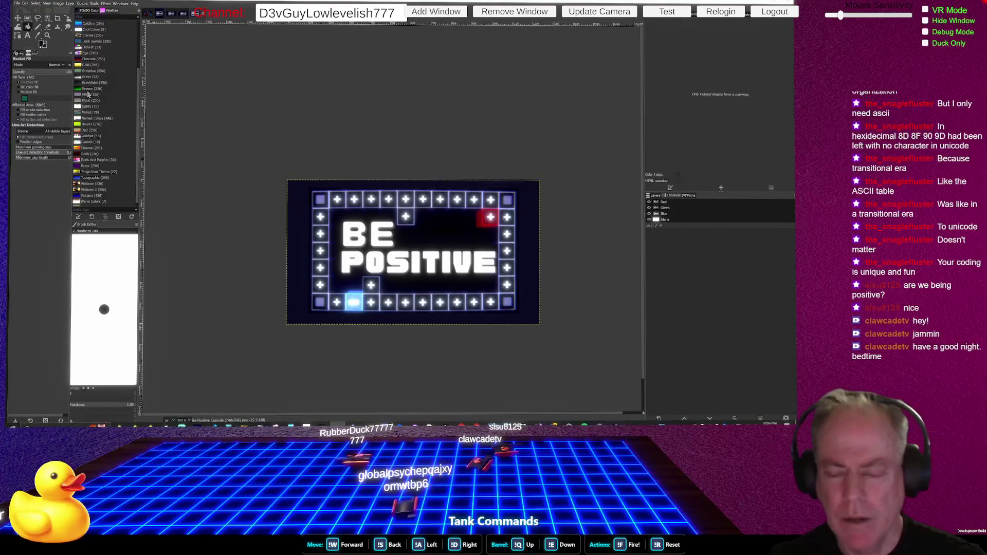
pyautogui.hotkey('ctrl', 'z')
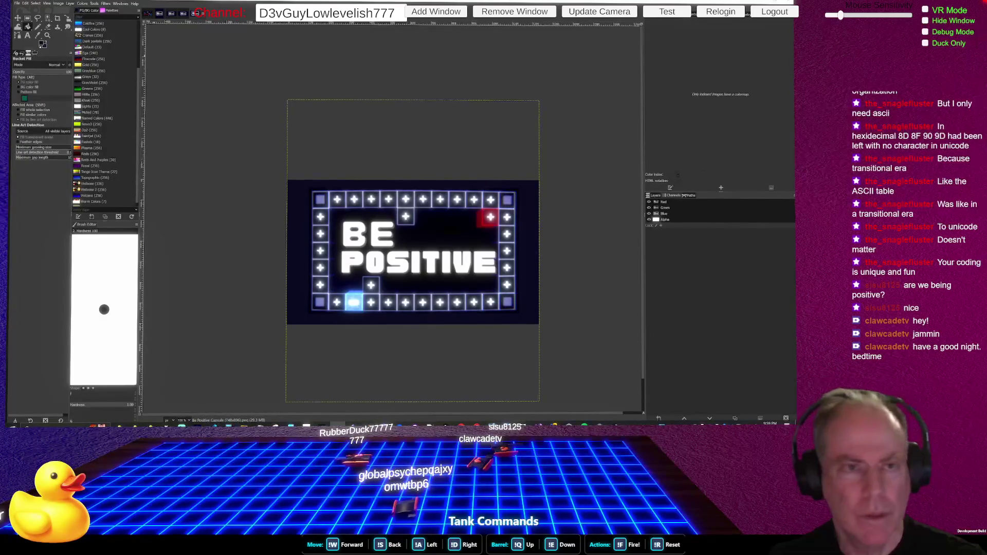
# Apply Layer to Image Size to trim the artwork layer to the canvas.
pyautogui.click(46, 4)
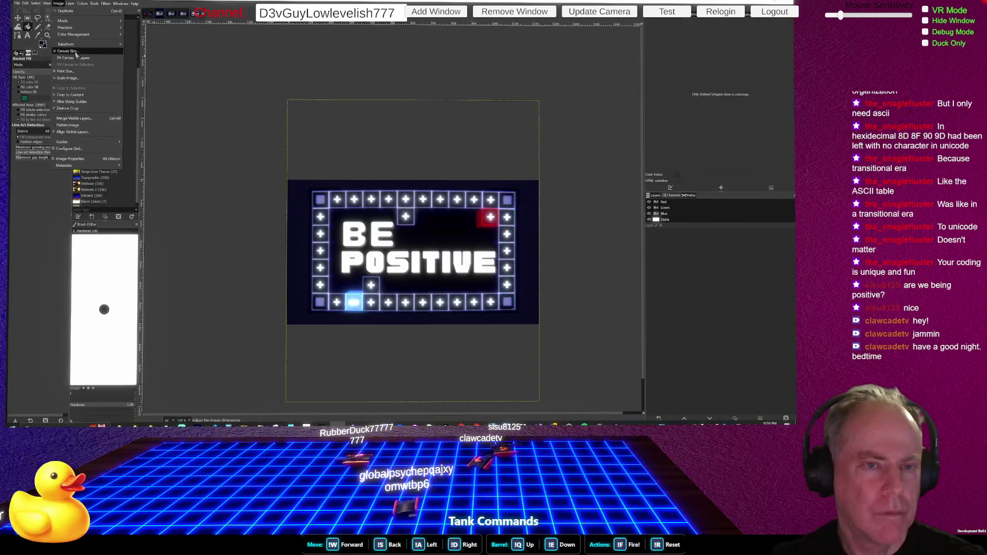
pyautogui.press('Escape')
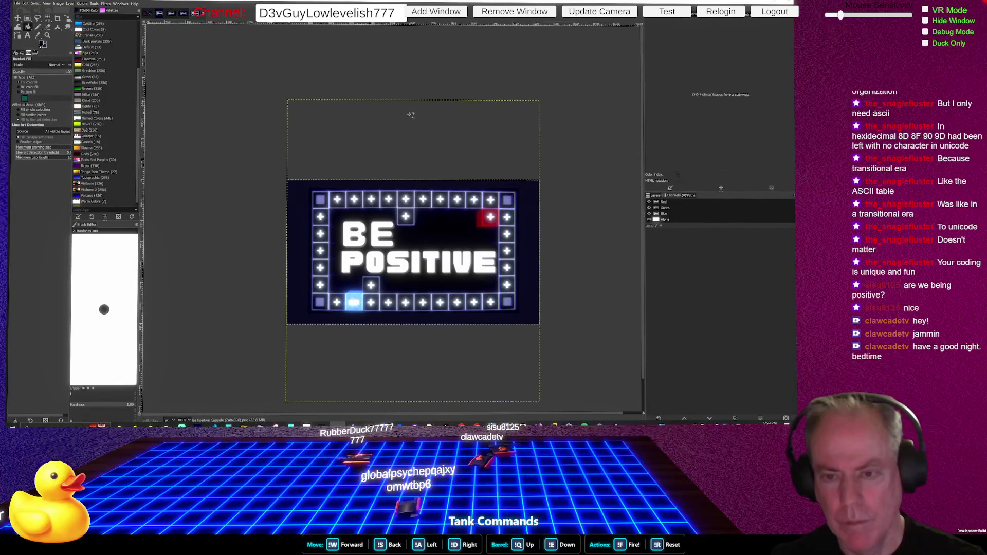
pyautogui.click(59, 4)
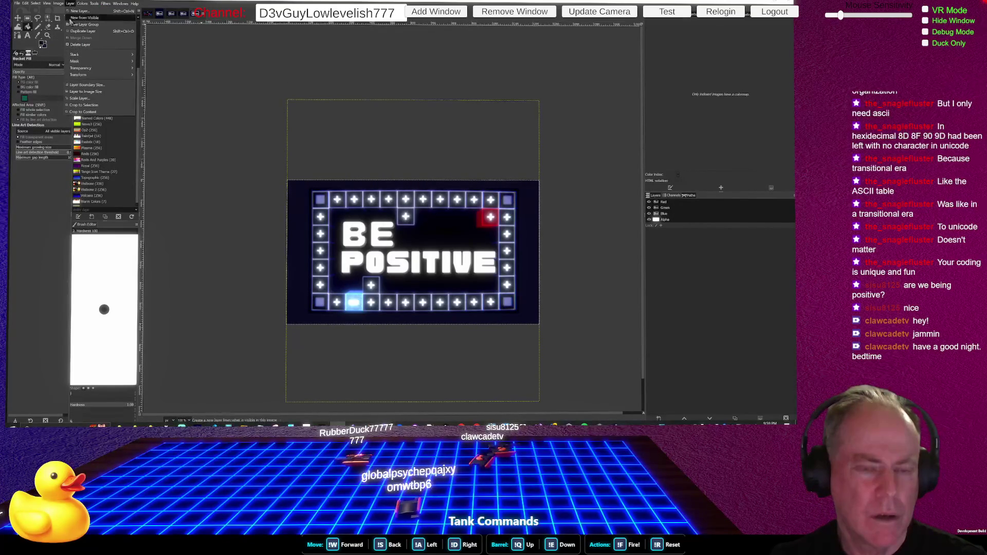
pyautogui.click(93, 93)
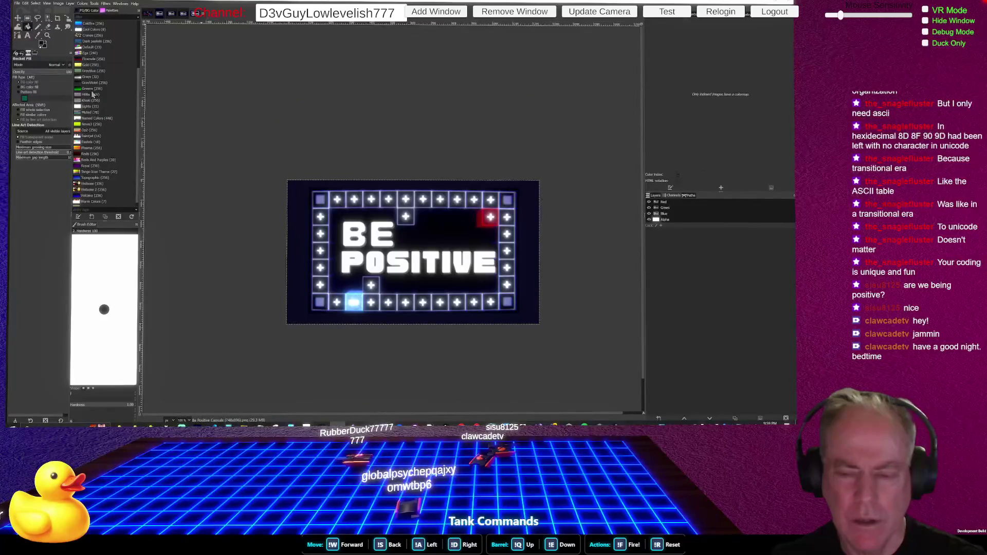
# Undo the layer resize, try Crop to Content, and restore the larger layer boundary.
pyautogui.hotkey('ctrl', 'z')
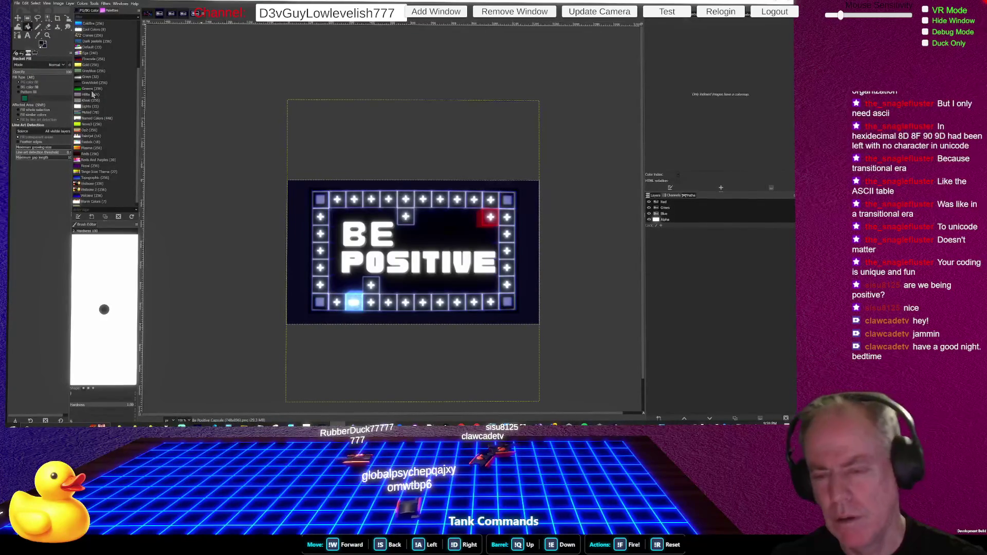
pyautogui.click(59, 4)
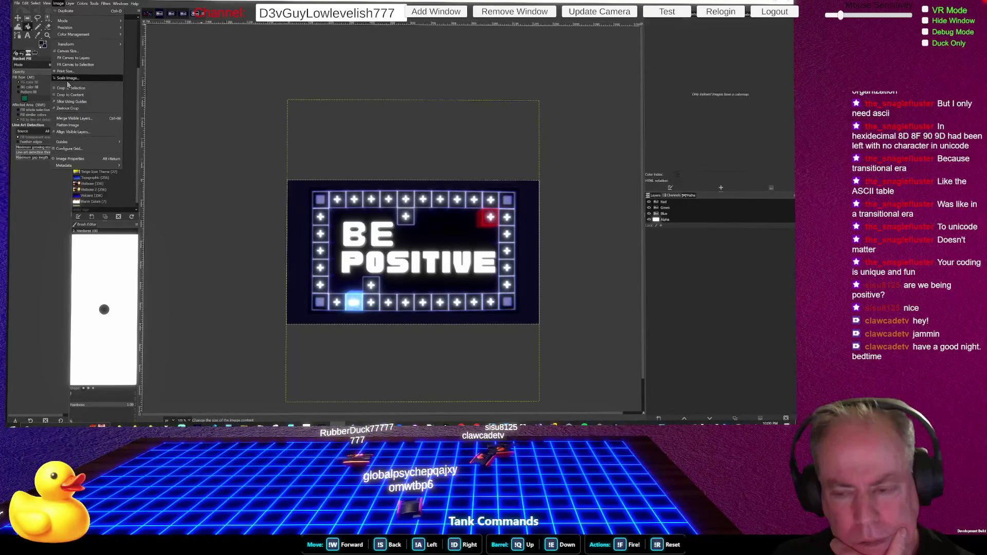
pyautogui.press('Escape')
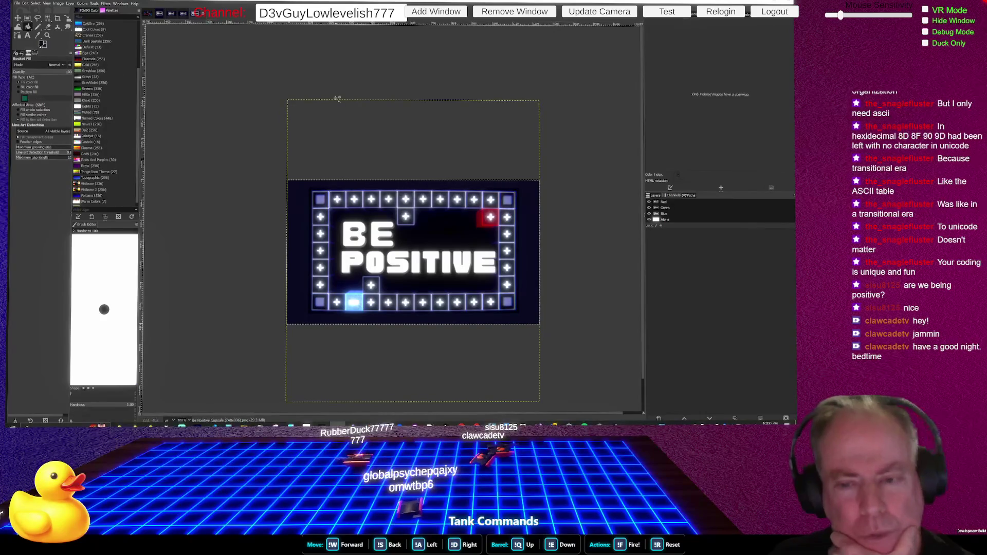
pyautogui.click(71, 4)
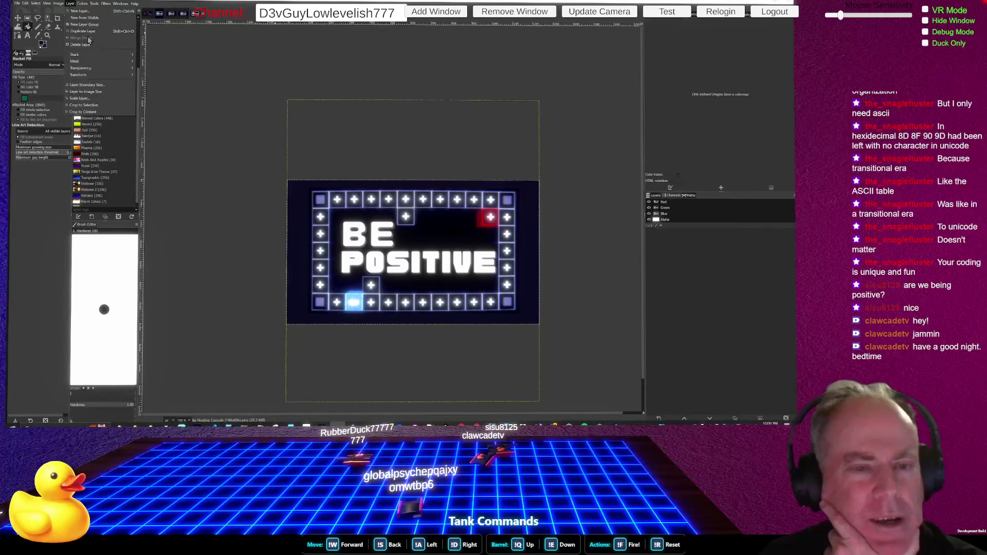
pyautogui.click(90, 111)
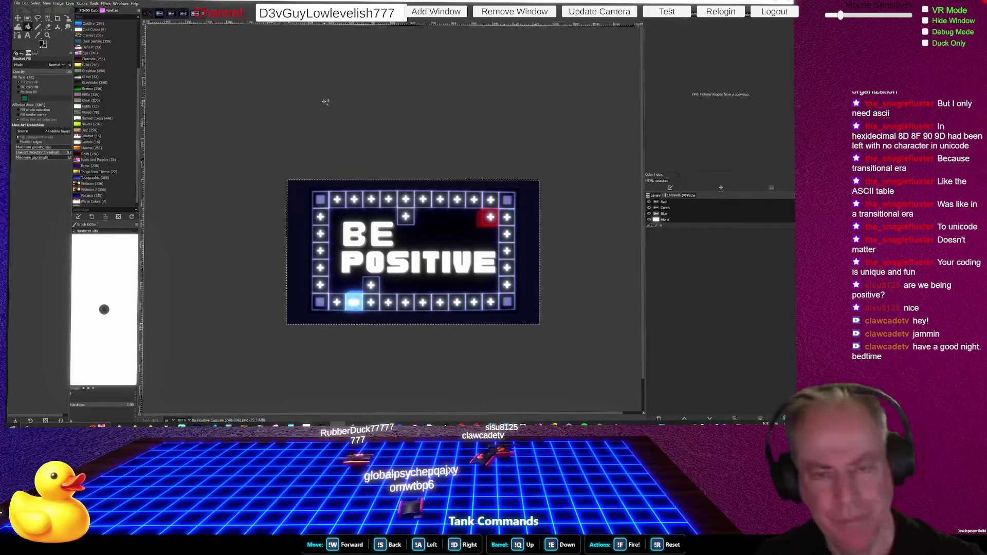
pyautogui.click(337, 77)
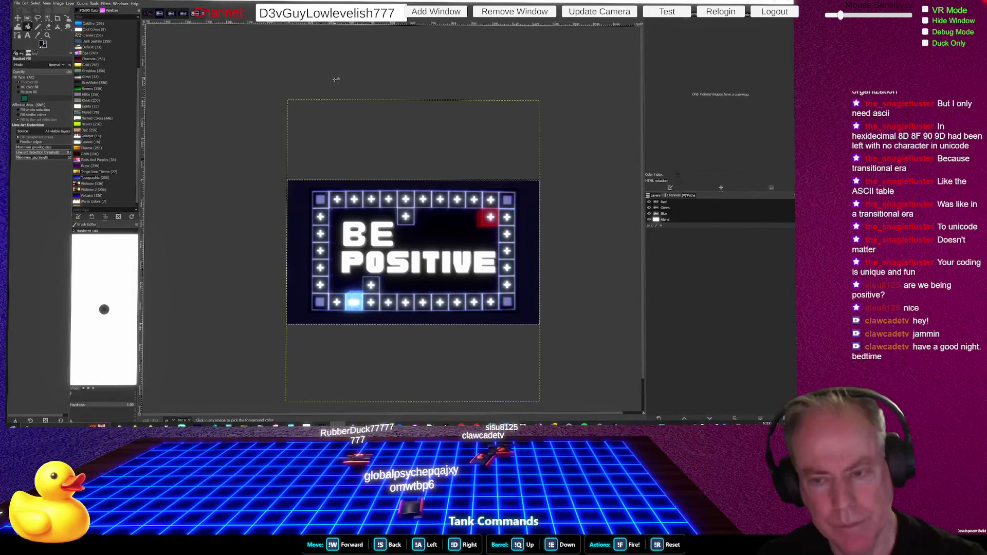
# Clear the selection with Select > None and fit the canvas to the layers.
pyautogui.click(35, 3)
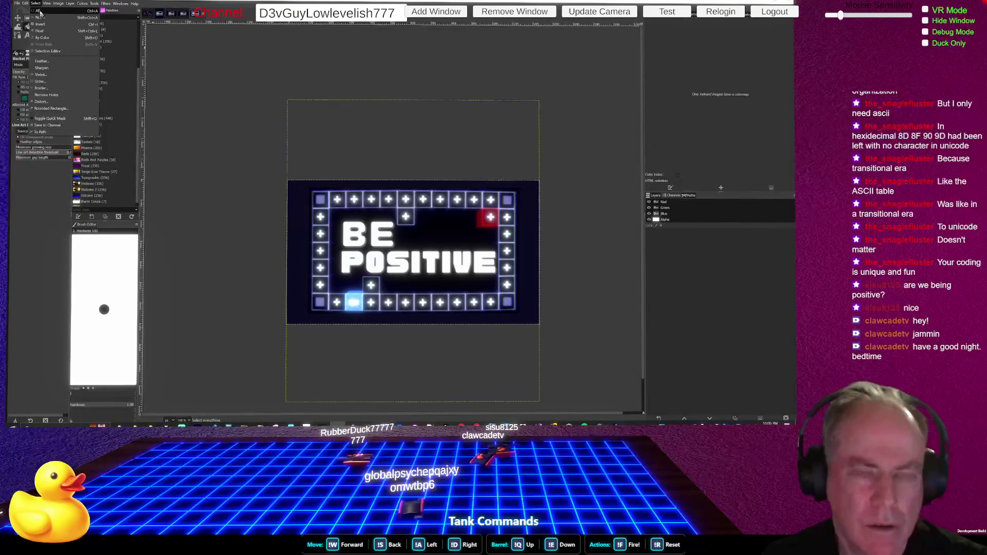
pyautogui.click(40, 15)
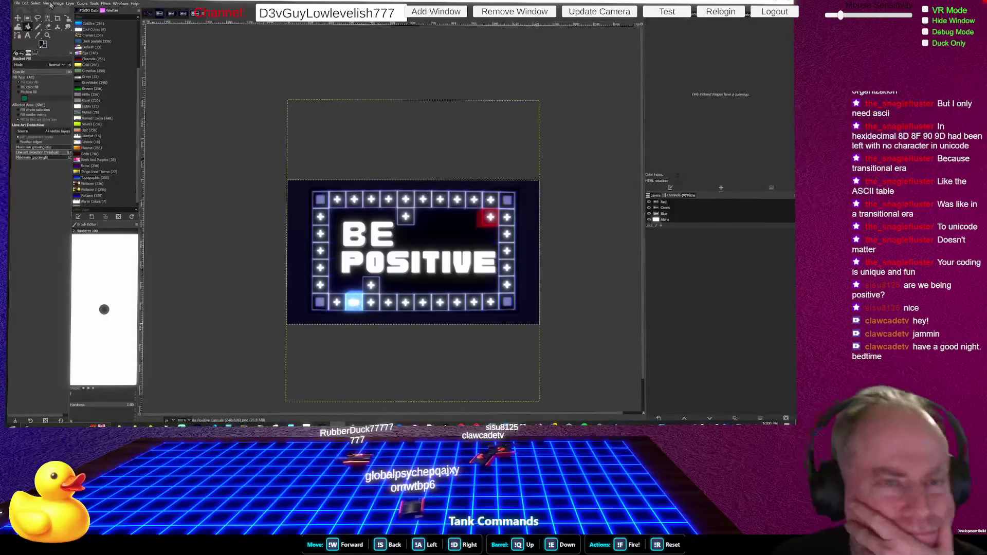
pyautogui.click(59, 4)
pyautogui.click(72, 52)
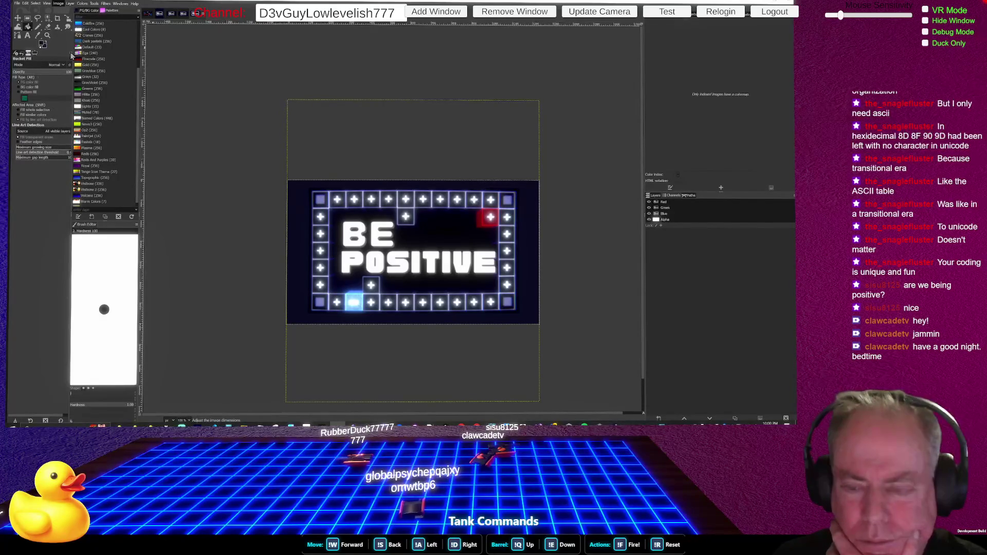
pyautogui.click(58, 3)
pyautogui.click(75, 81)
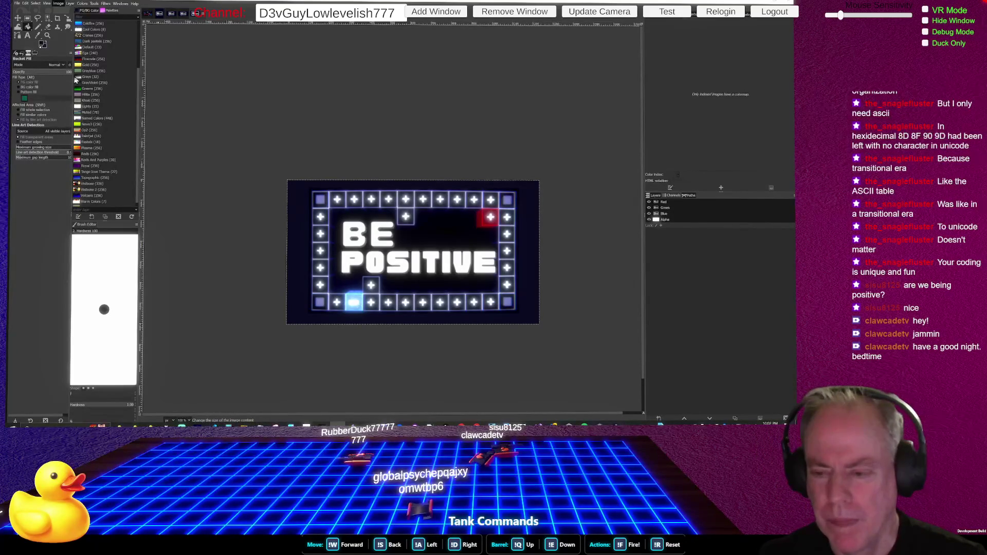
pyautogui.scroll(-3, 425, 255)
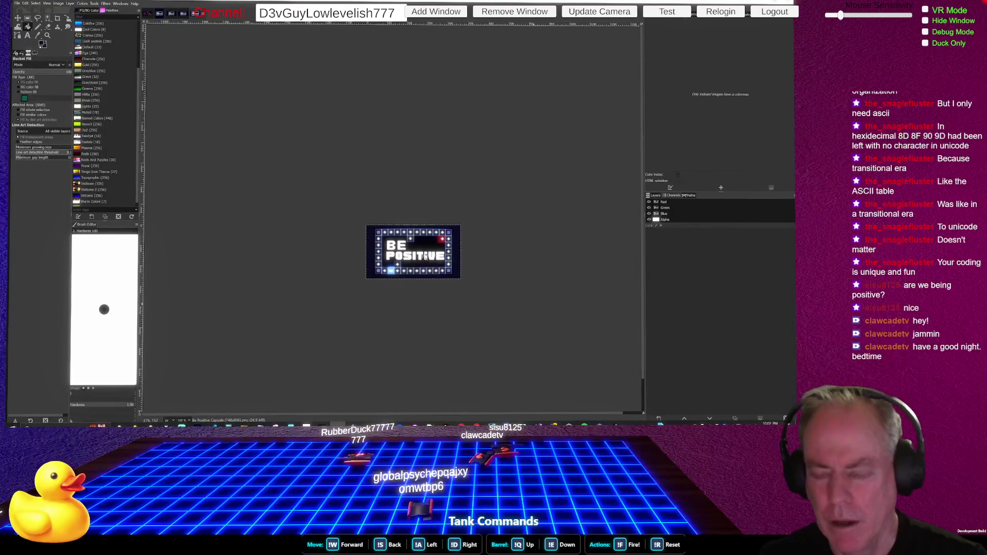
pyautogui.press('ctrl')
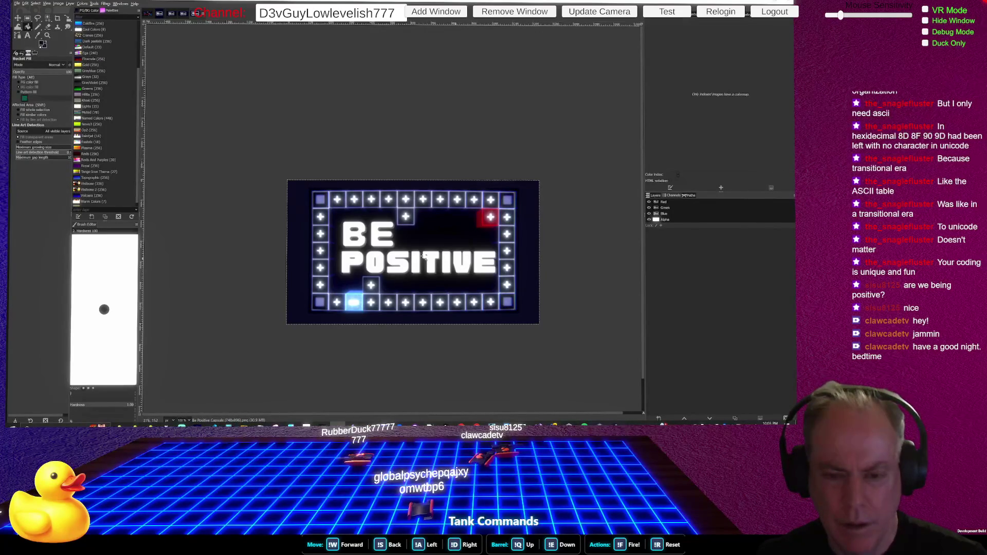
pyautogui.click(57, 3)
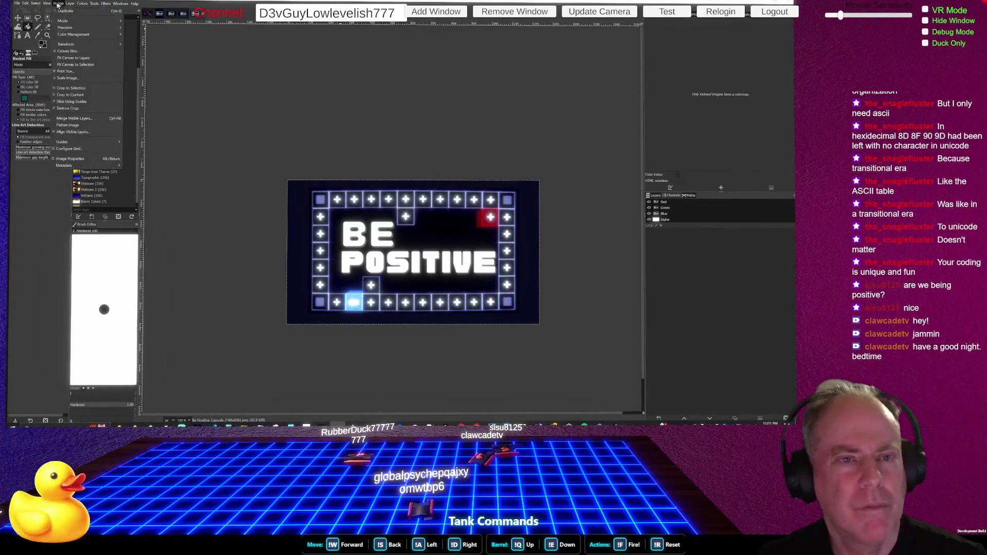
# Enter new dimensions in Scale Image for the capsule art and zoom to check the result.
pyautogui.click(75, 77)
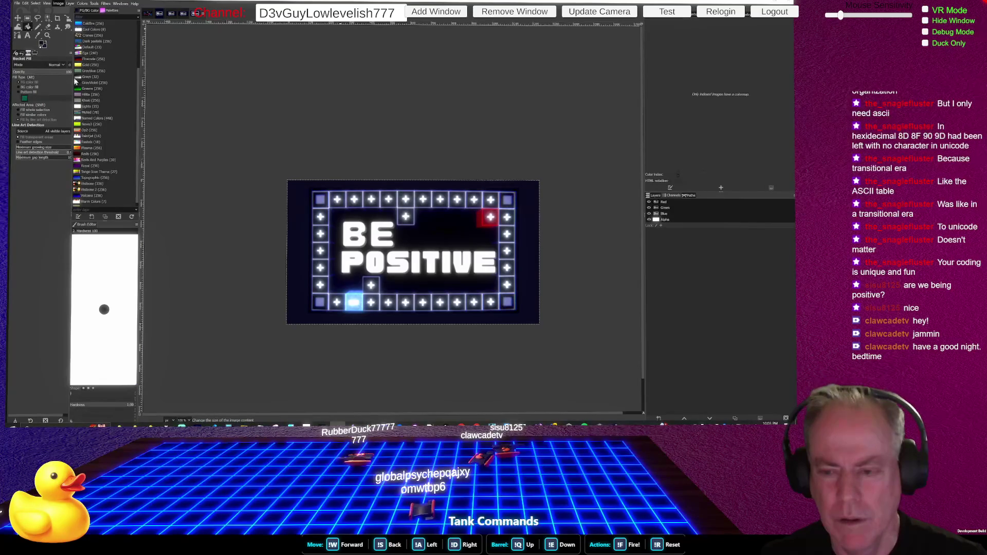
pyautogui.press('-')
pyautogui.press('-')
pyautogui.press('-')
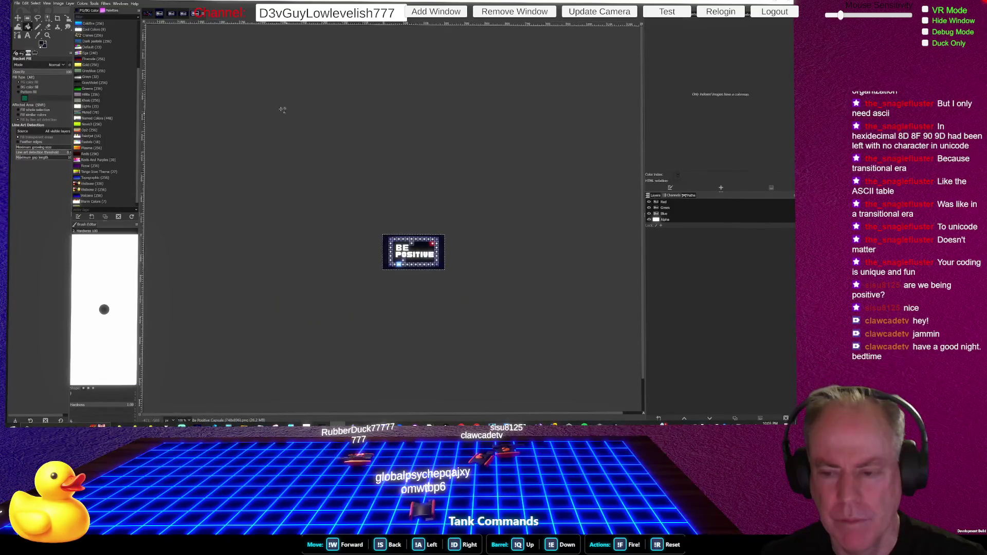
pyautogui.press('+')
pyautogui.press('+')
pyautogui.press('+')
pyautogui.press('-')
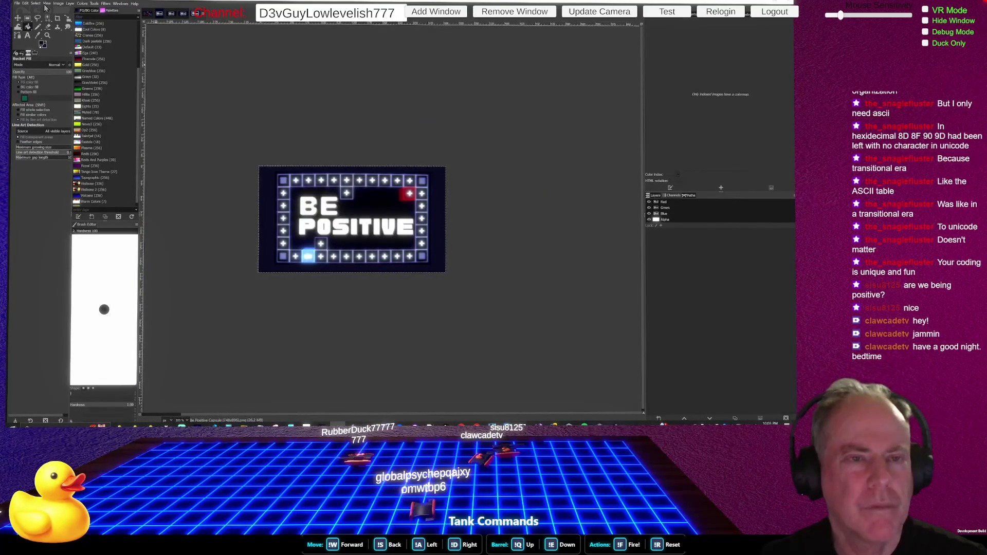
pyautogui.click(58, 4)
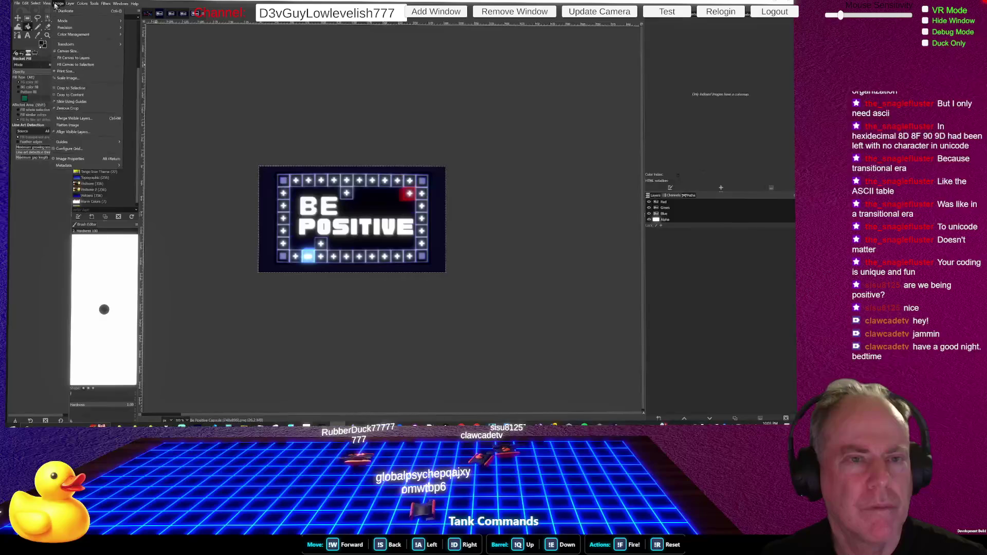
pyautogui.press('Escape')
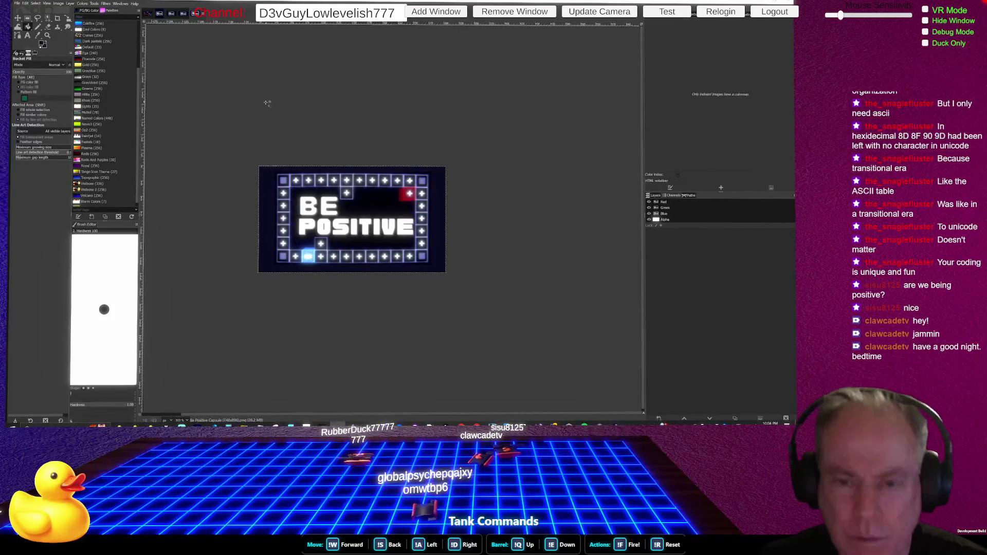
pyautogui.click(58, 3)
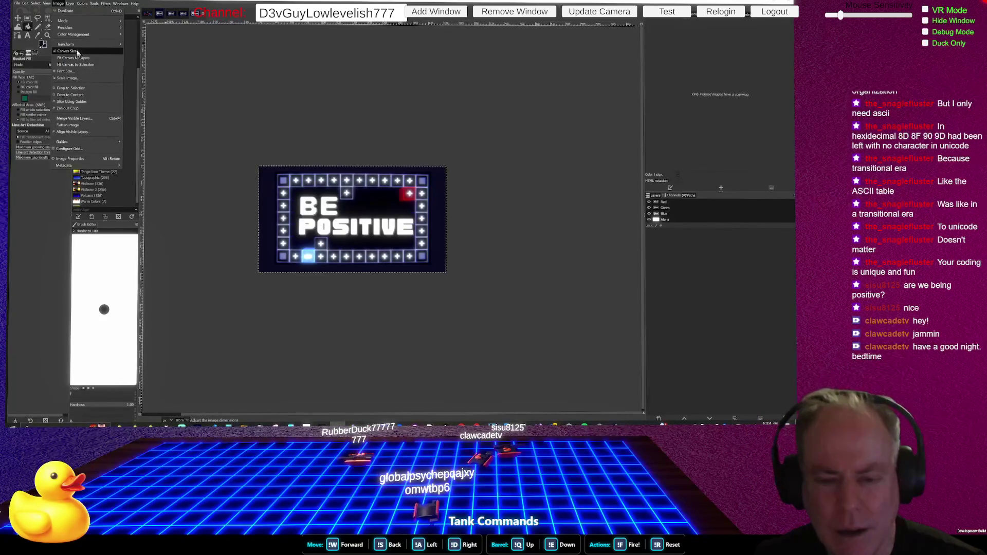
# Widen the canvas to 1232x706 and resize the layer to the new image size.
pyautogui.click(74, 57)
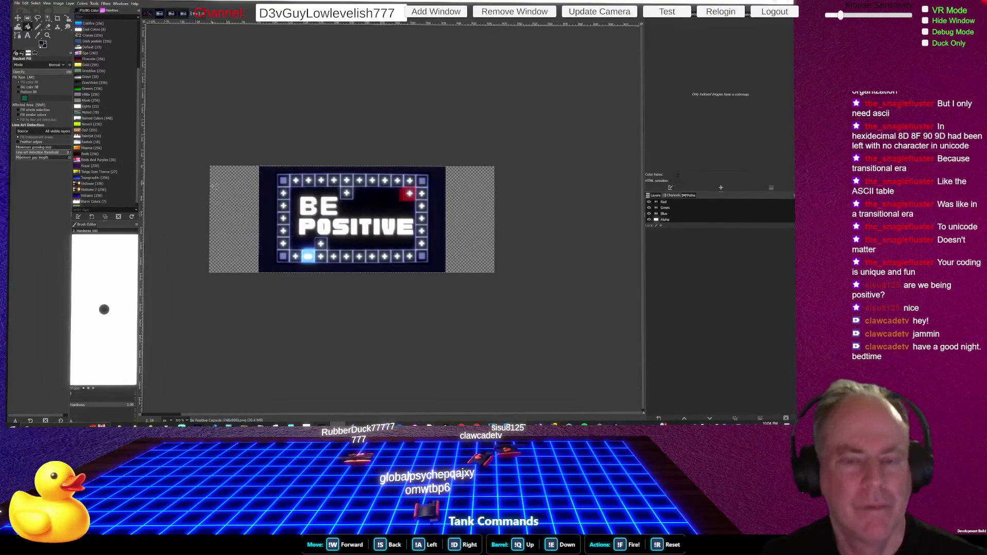
pyautogui.click(72, 3)
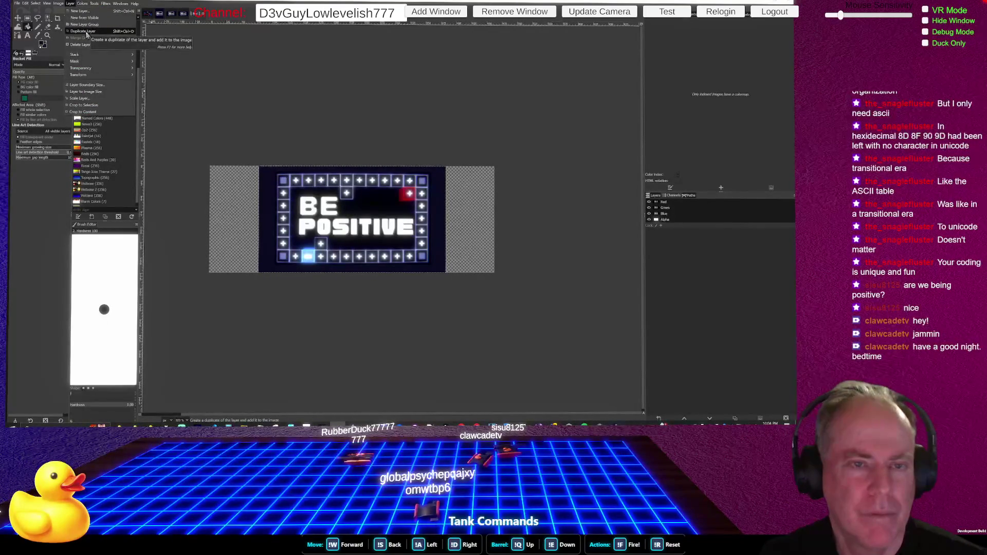
pyautogui.click(106, 102)
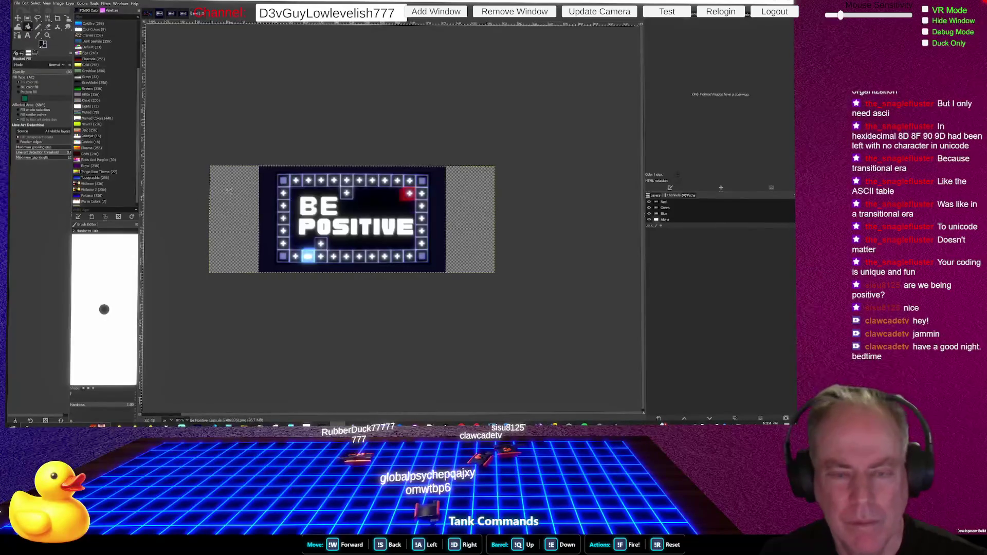
pyautogui.click(71, 3)
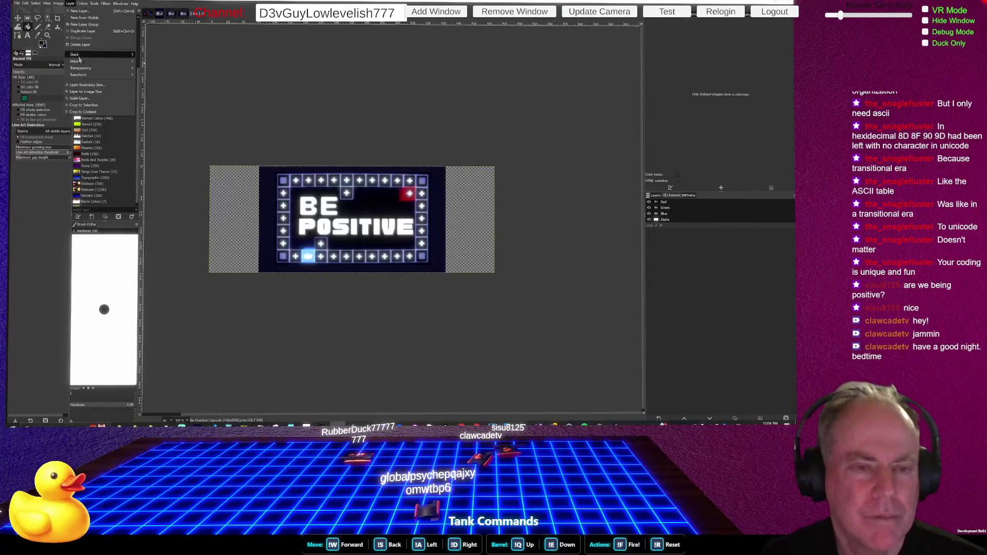
pyautogui.click(96, 94)
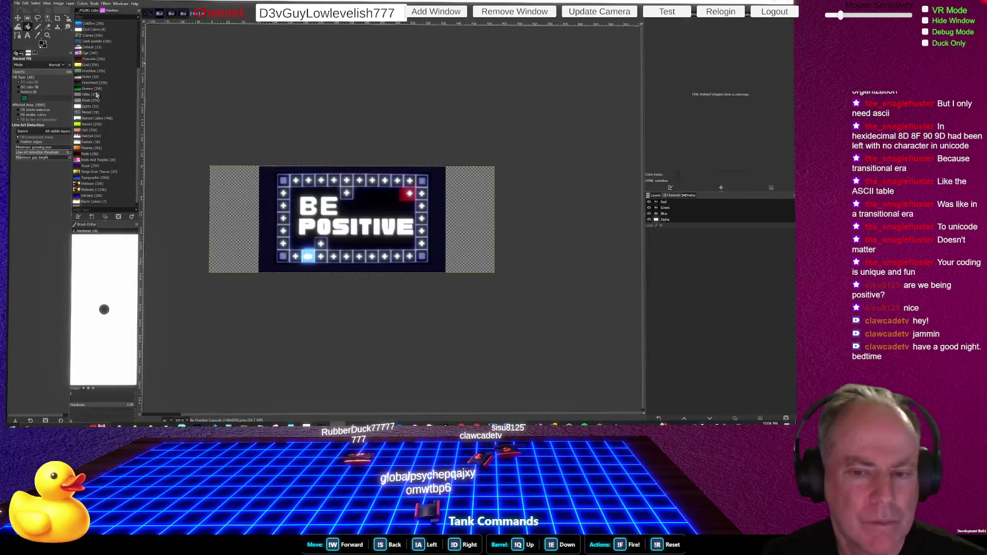
pyautogui.click(59, 3)
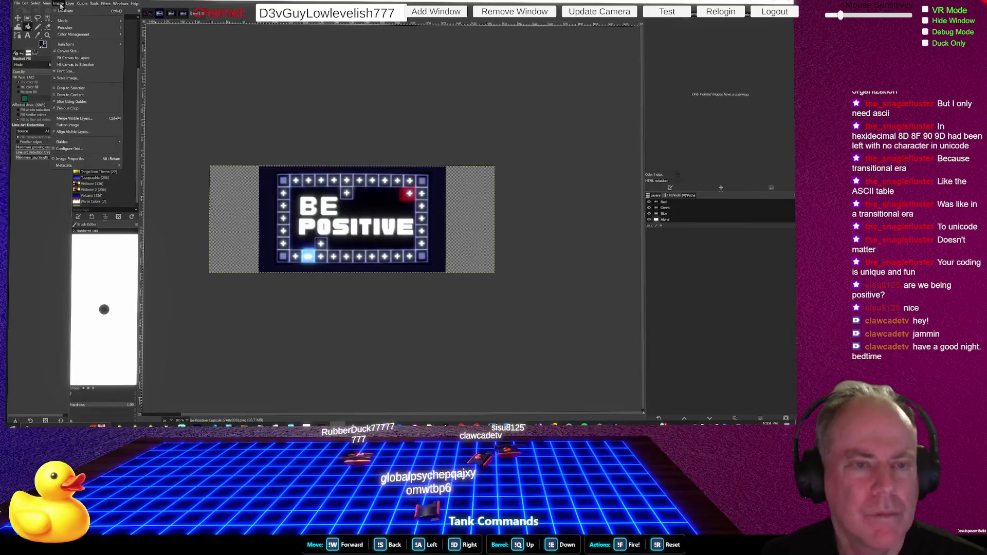
pyautogui.click(80, 57)
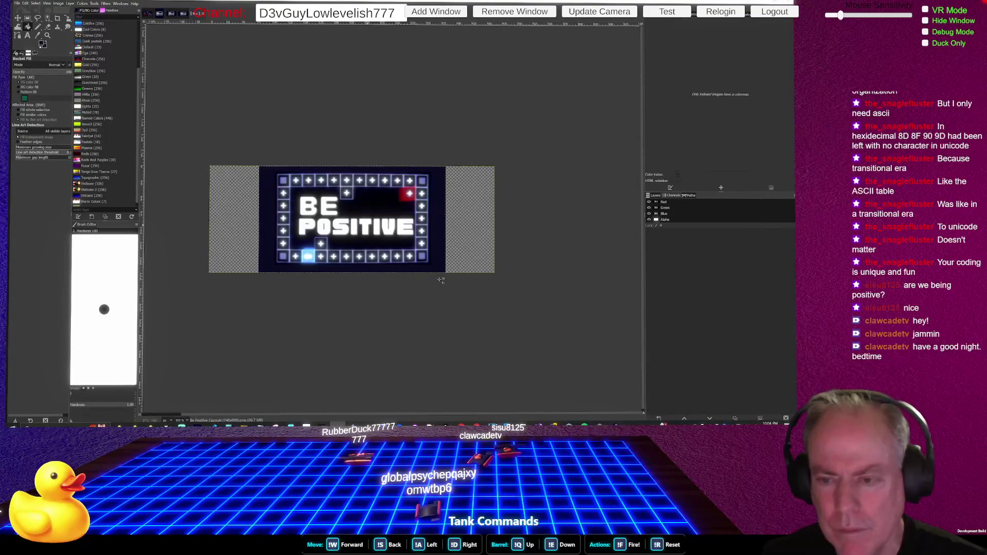
pyautogui.click(58, 3)
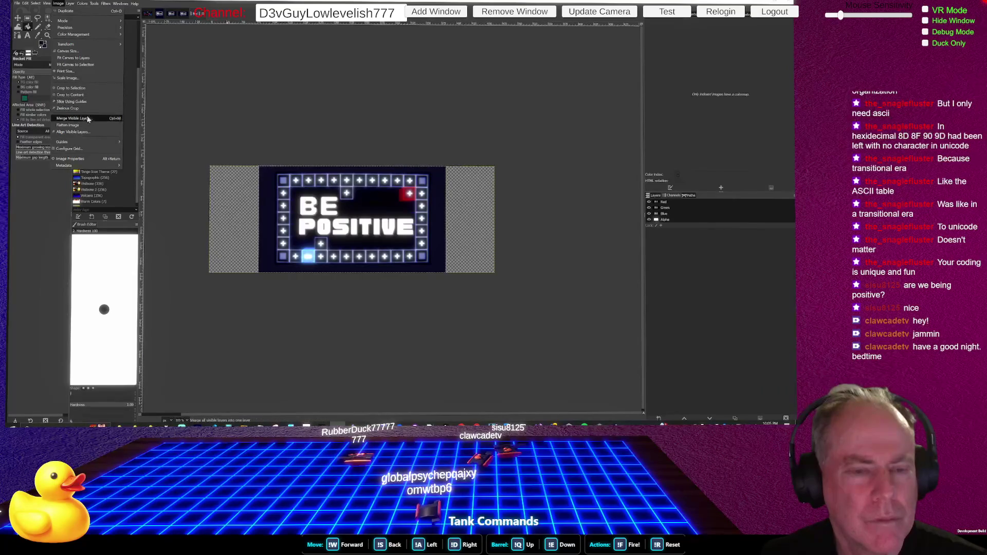
pyautogui.click(77, 78)
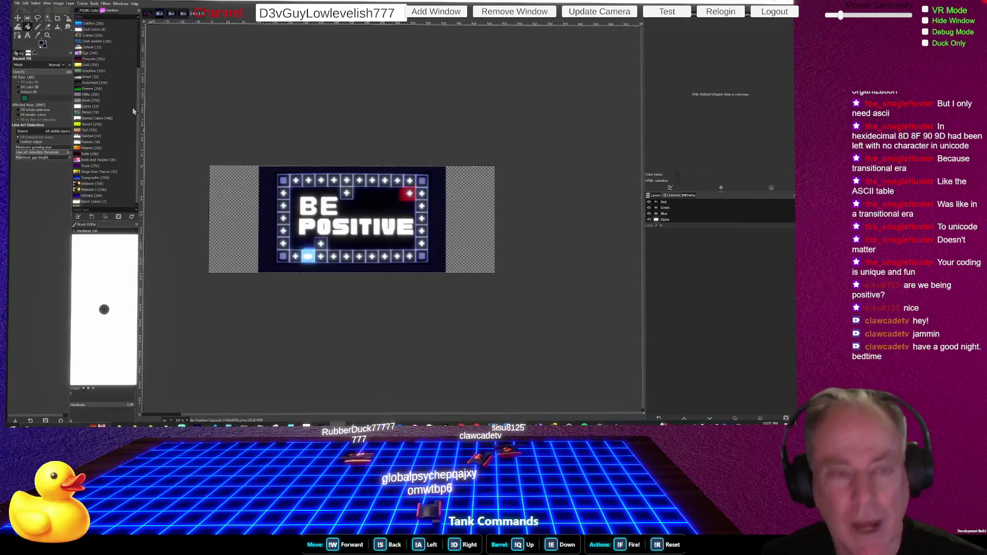
# Bucket-fill the transparent left and right strips with dark navy.
pyautogui.click(242, 230)
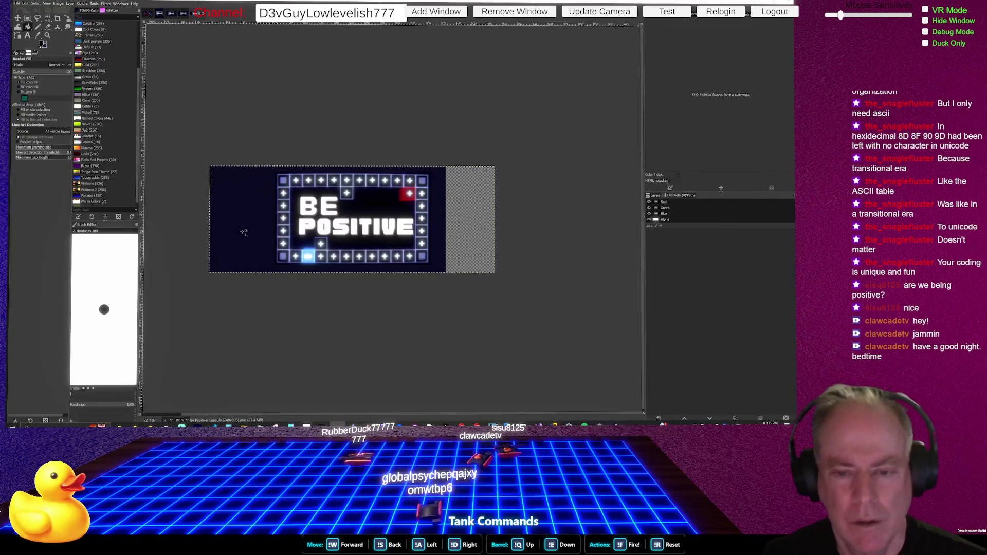
pyautogui.click(483, 234)
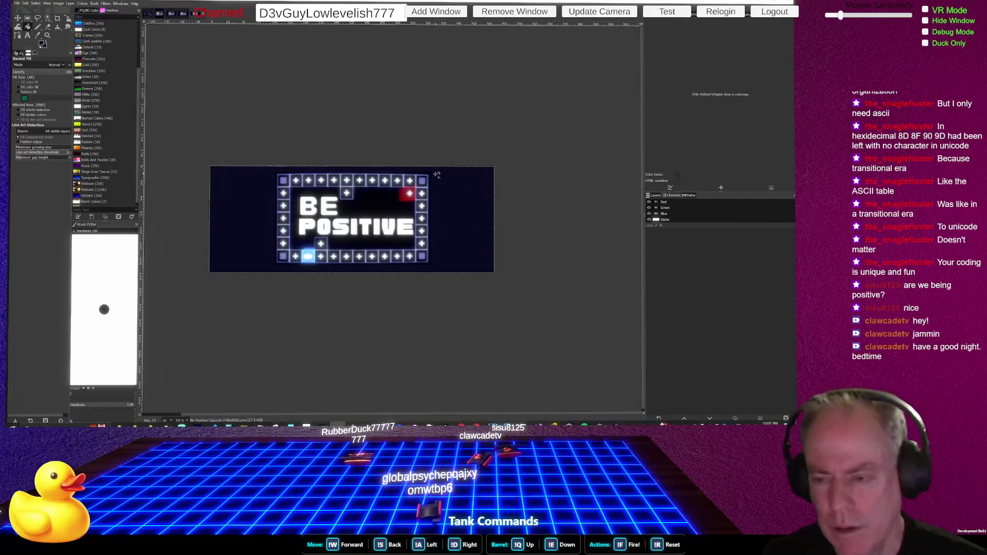
pyautogui.click(17, 3)
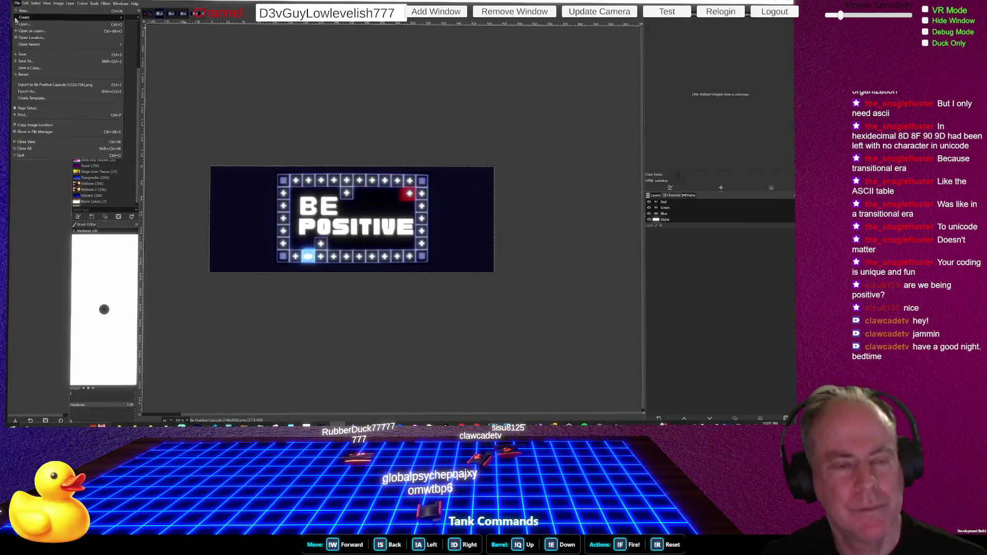
# Save the widened capsule art as a GIMP project, then export it as a PNG.
pyautogui.click(36, 63)
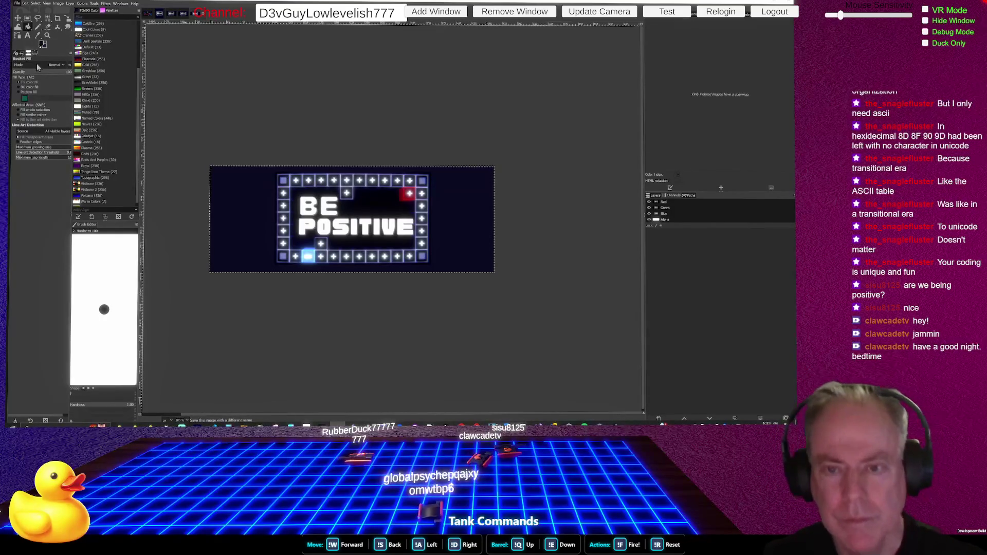
pyautogui.hotkey('ctrl', 's')
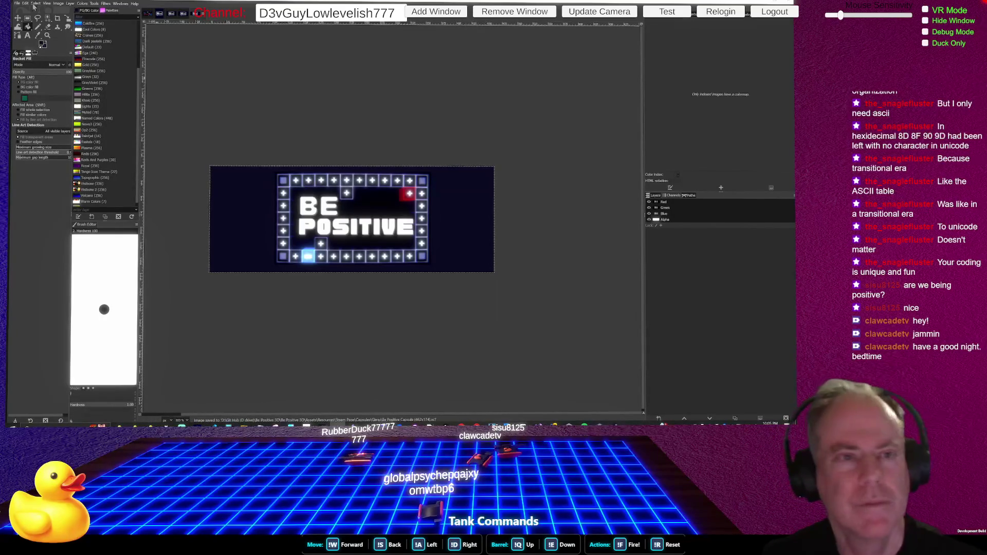
pyautogui.click(16, 6)
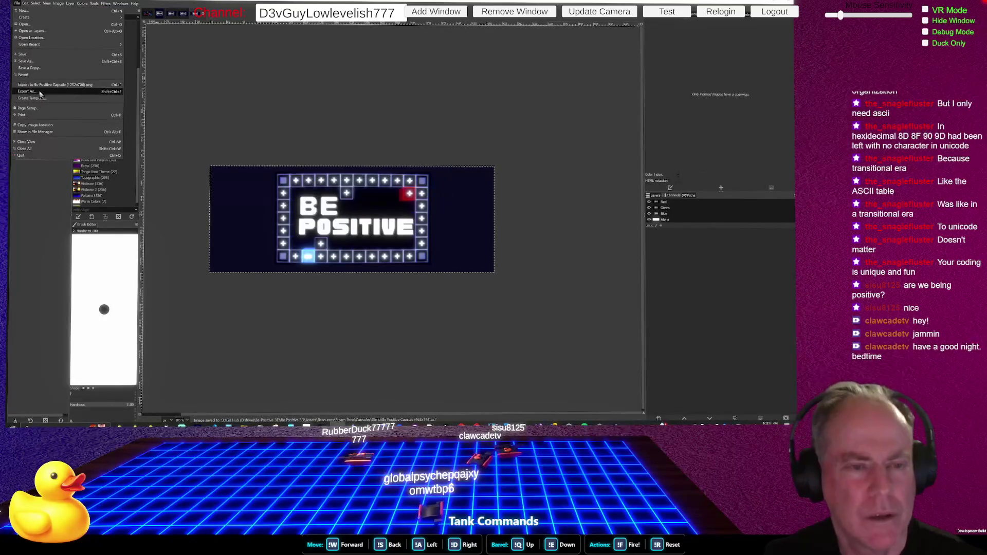
pyautogui.press('Escape')
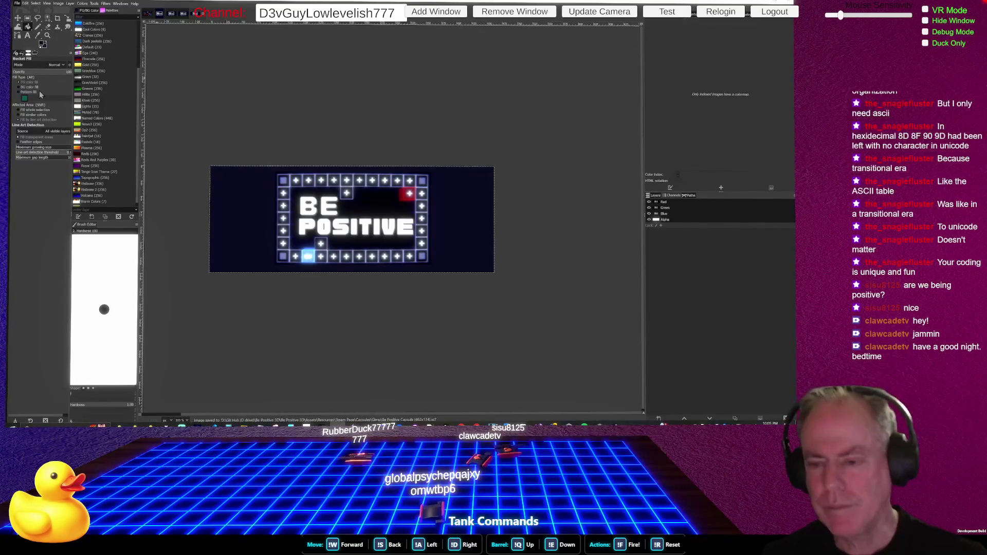
pyautogui.hotkey('ctrl', 'e')
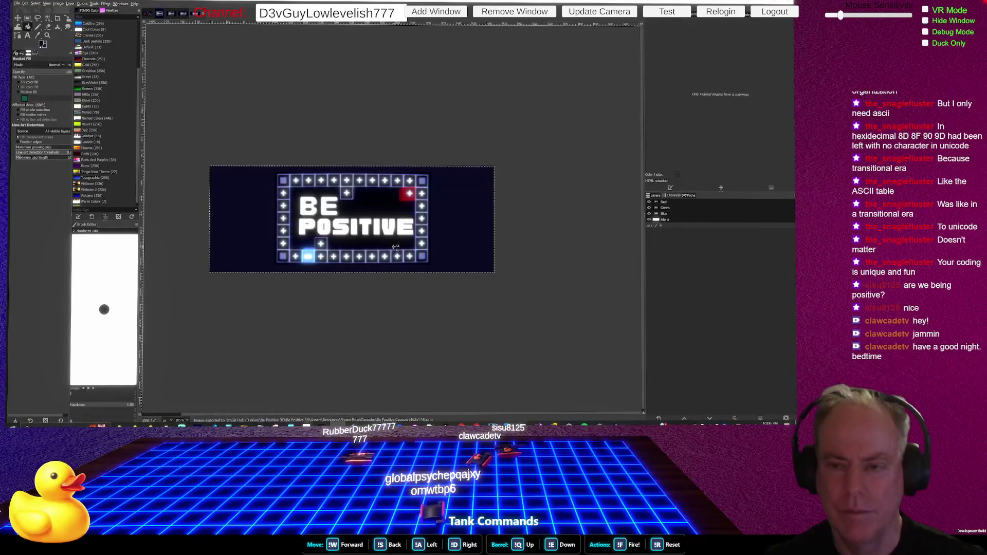
pyautogui.hotkey('alt', 'Tab')
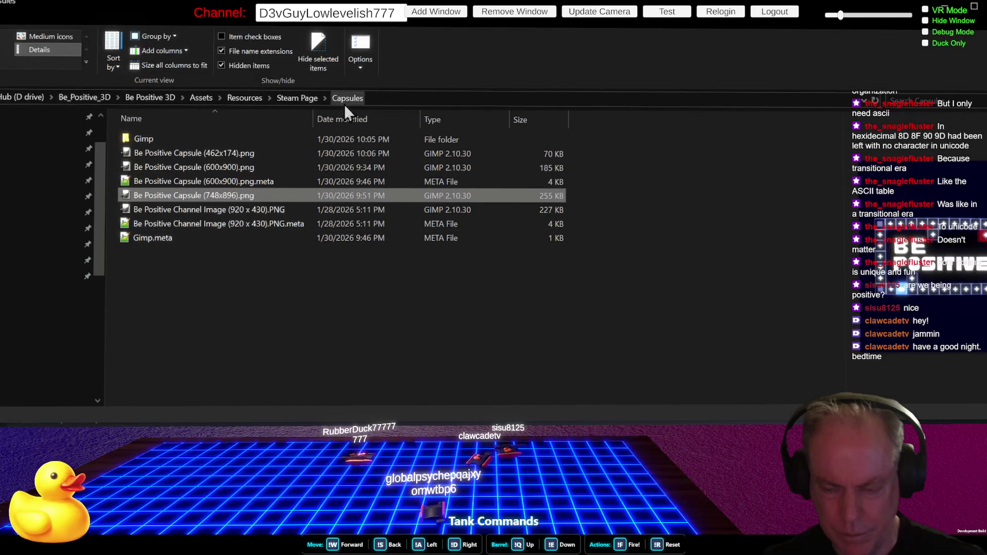
# Move Be Positive Capsule (1232x706).png from the Gimp subfolder into Capsules, then preview the capsule PNGs.
pyautogui.doubleClick(178, 137)
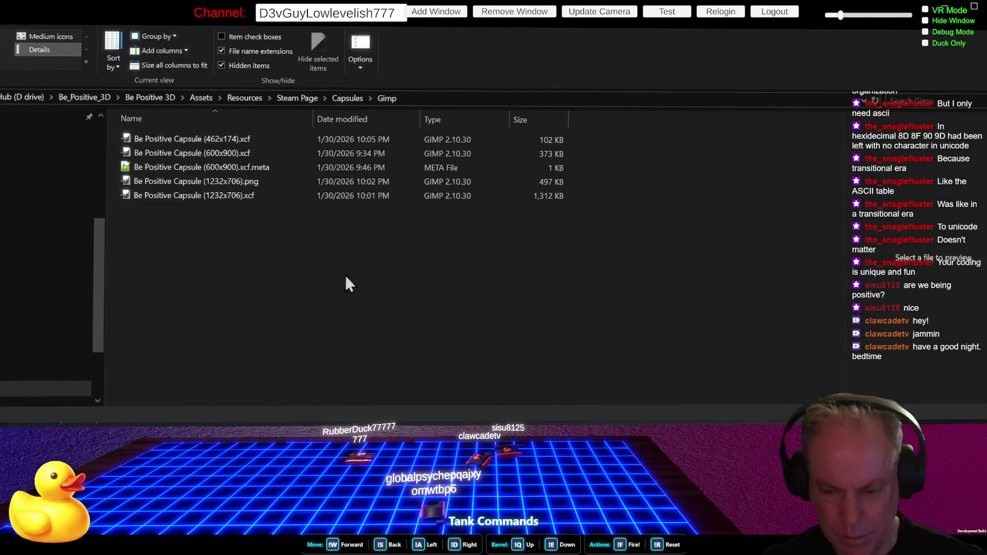
pyautogui.click(247, 185)
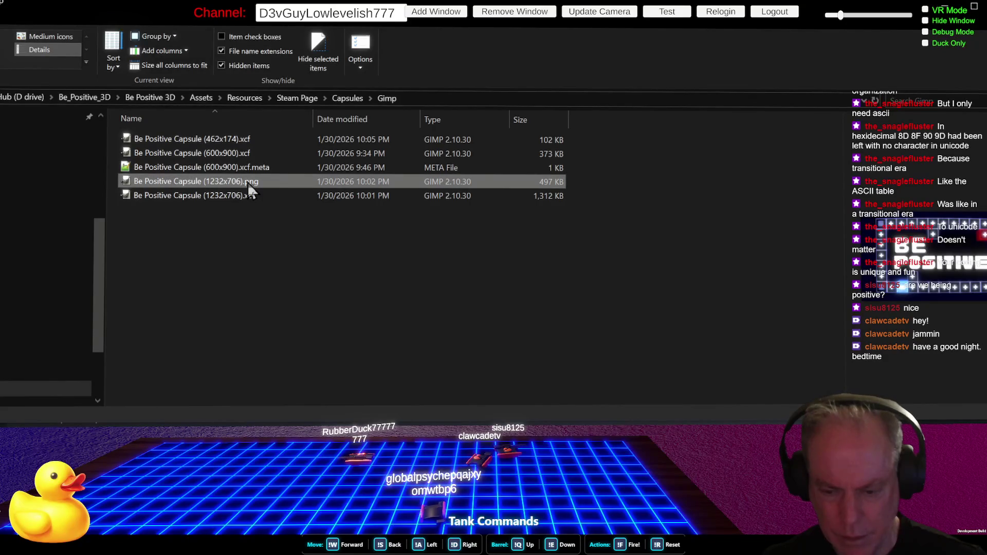
pyautogui.moveTo(248, 182); pyautogui.dragTo(349, 100)
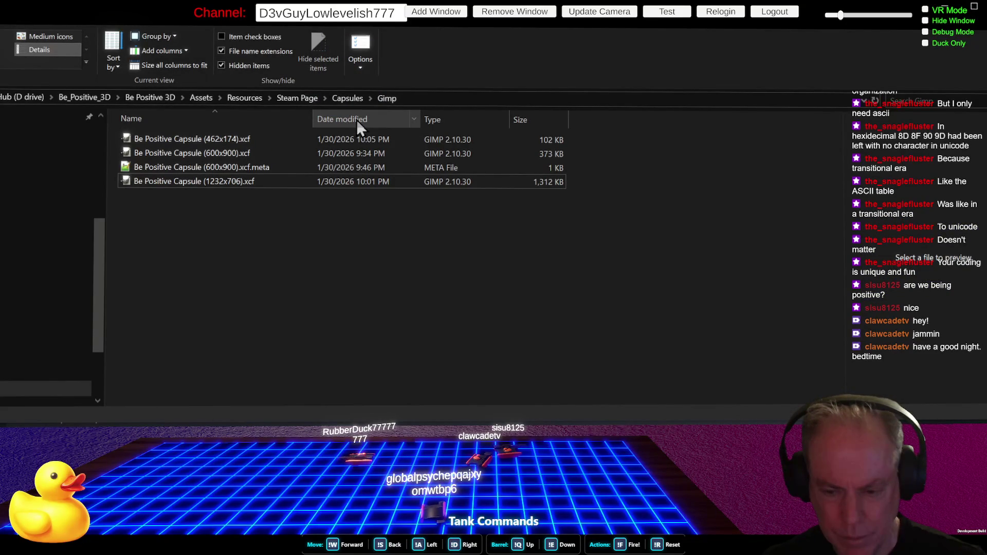
pyautogui.click(287, 169)
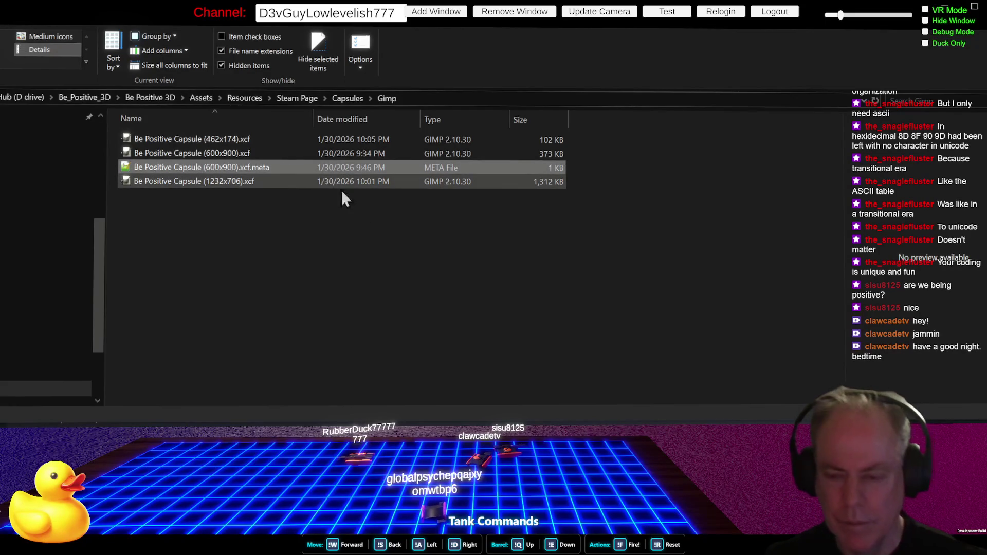
pyautogui.click(340, 98)
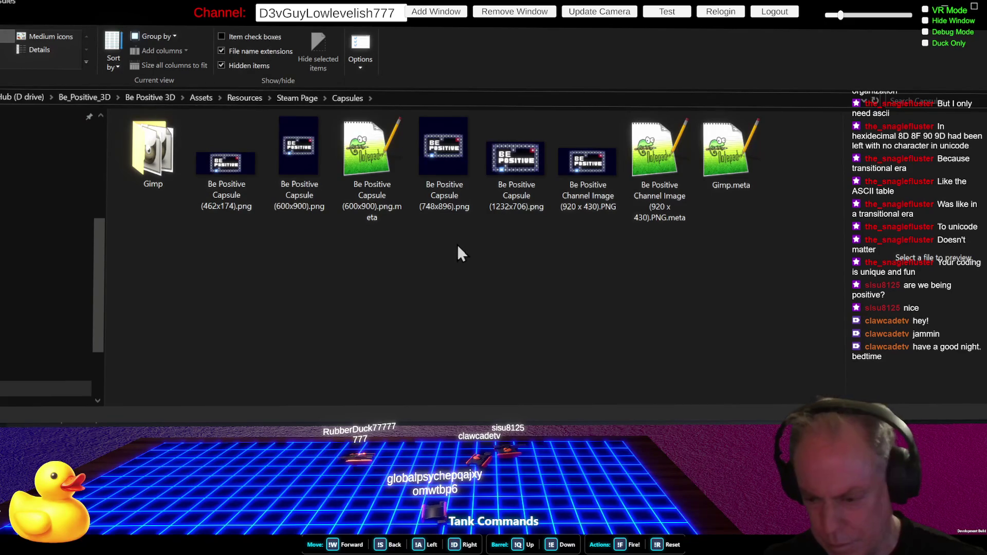
pyautogui.click(512, 149)
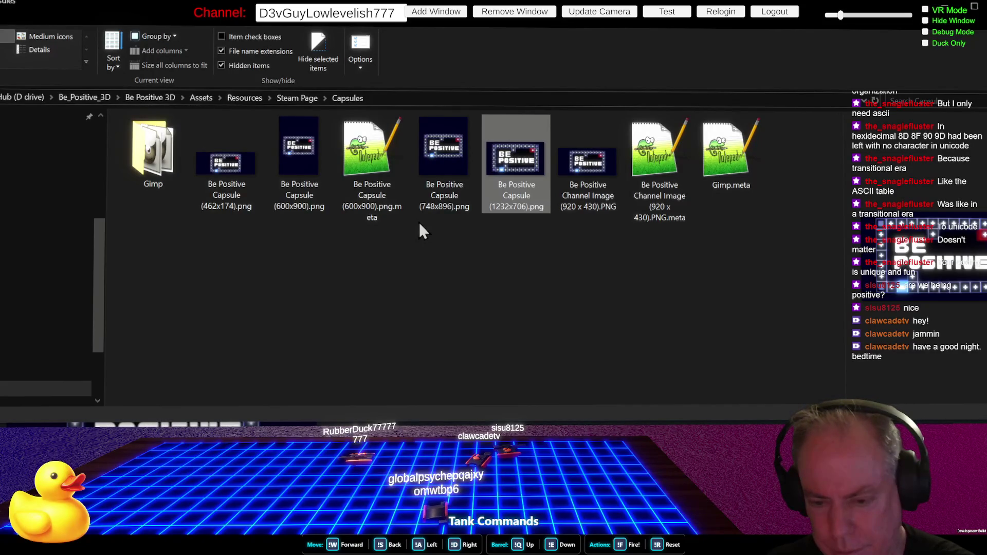
pyautogui.click(248, 172)
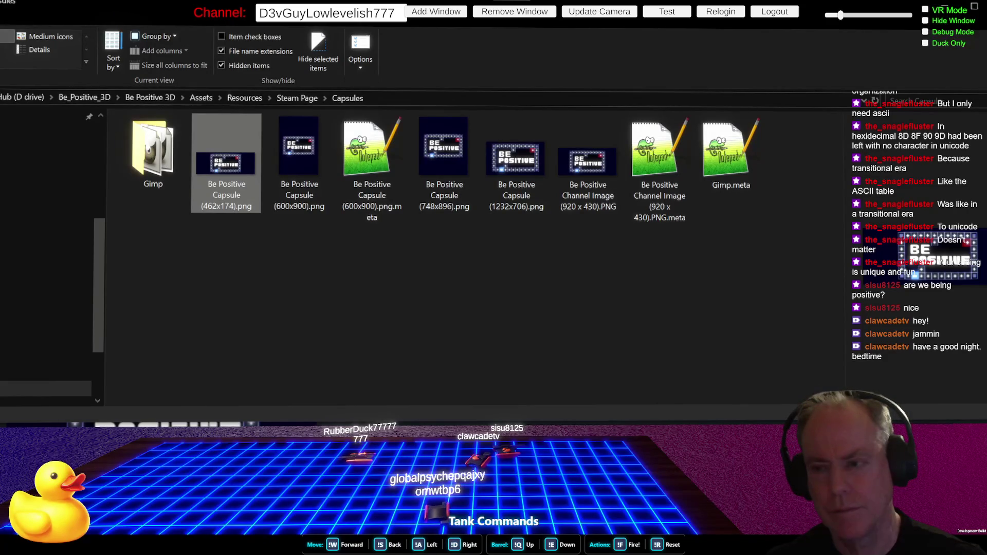
# Scroll through the Be Positive! Steam store page to look it over.
pyautogui.hotkey('alt', 'Tab')
pyautogui.scroll(2, 393, 273)
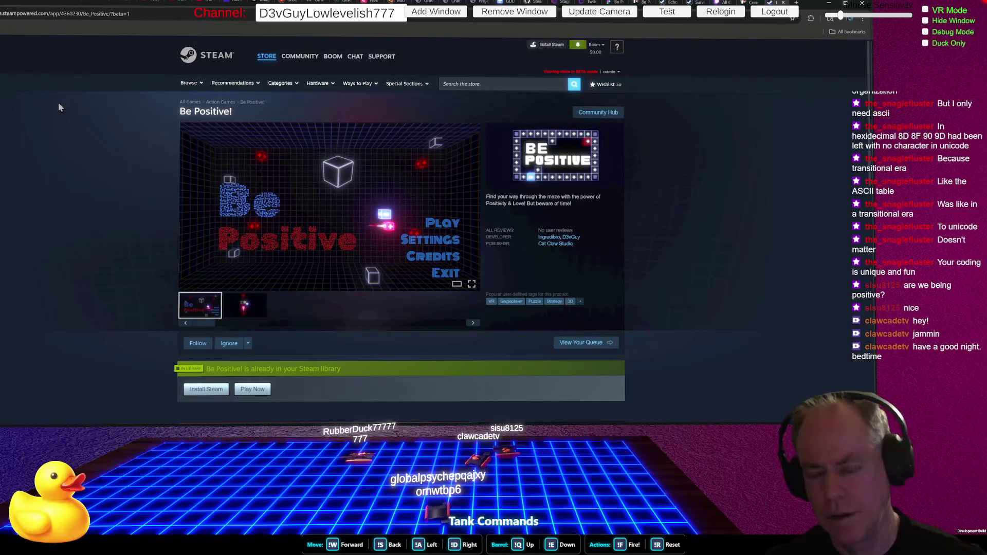
pyautogui.scroll(-3, 484, 261)
pyautogui.scroll(-2, 484, 261)
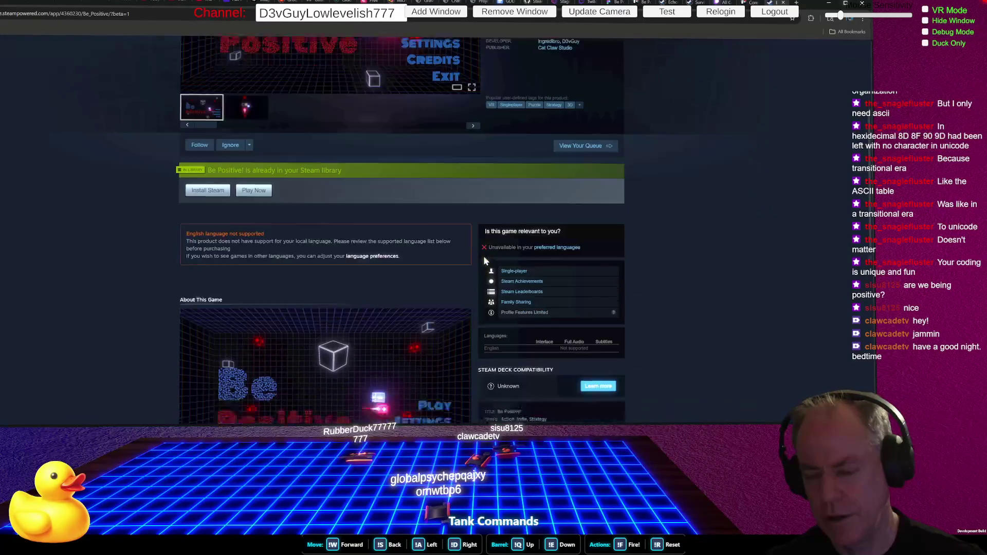
pyautogui.scroll(-2, 484, 260)
pyautogui.scroll(-1, 484, 261)
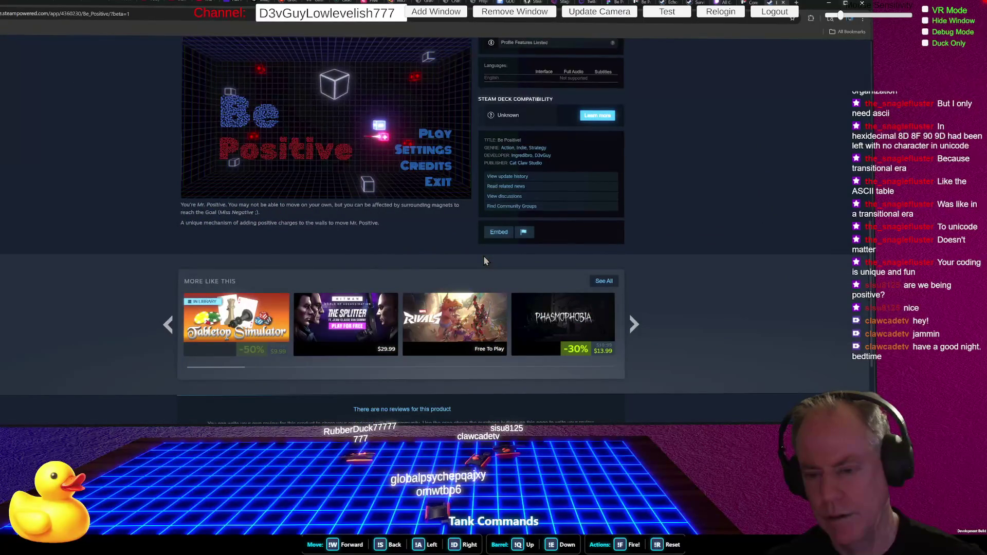
pyautogui.scroll(3, 484, 260)
pyautogui.scroll(3, 484, 254)
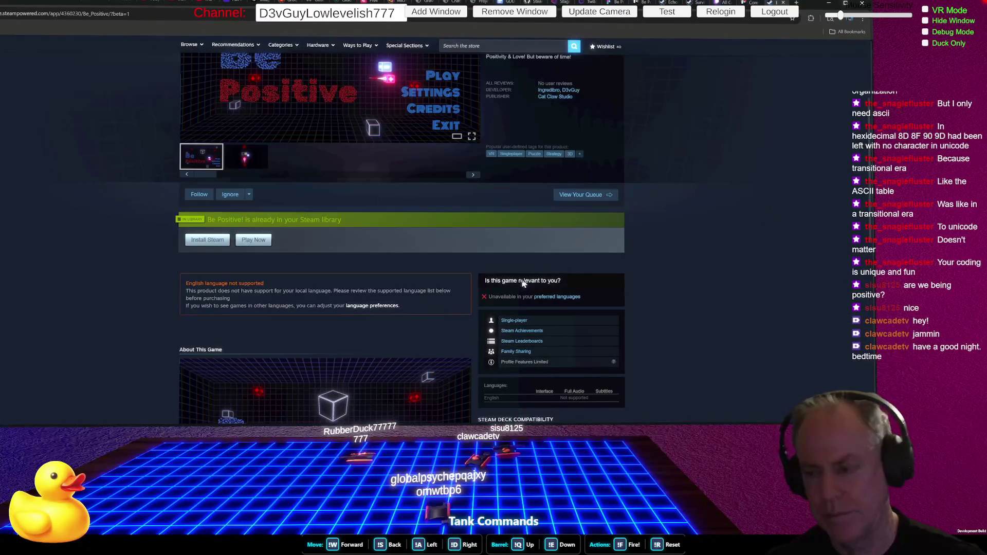
# Start the track Prometheus in the music player and return to the store page.
pyautogui.hotkey('alt', 'Tab')
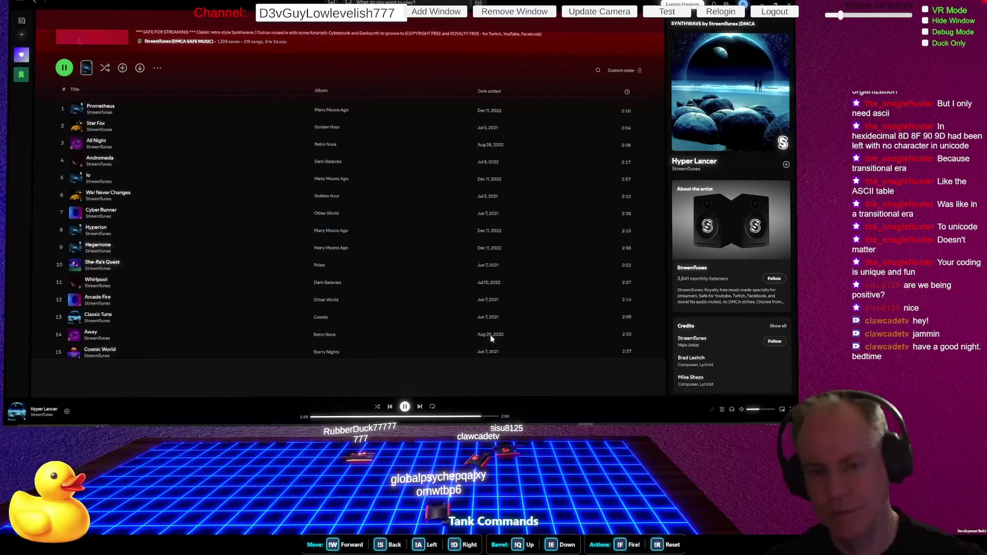
pyautogui.click(64, 110)
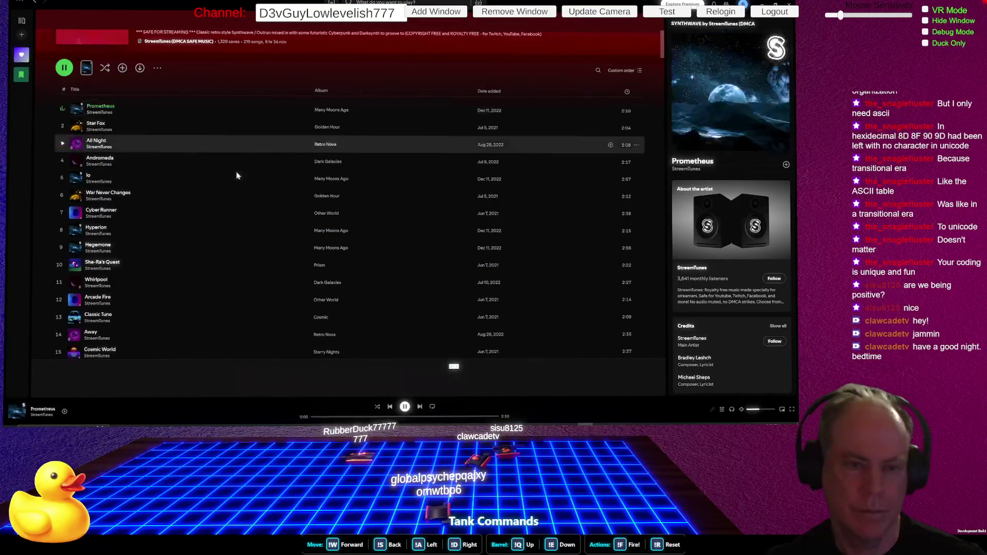
pyautogui.hotkey('alt', 'Tab')
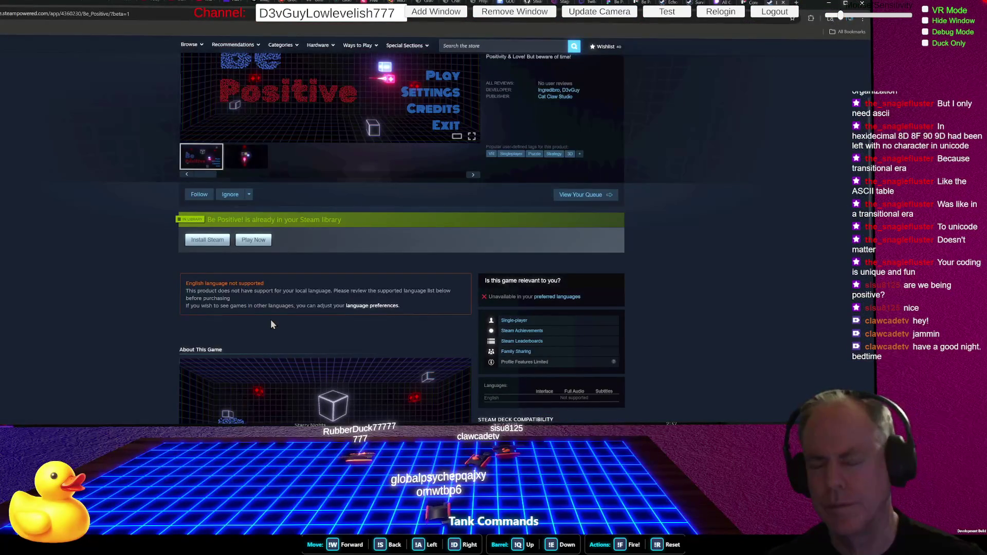